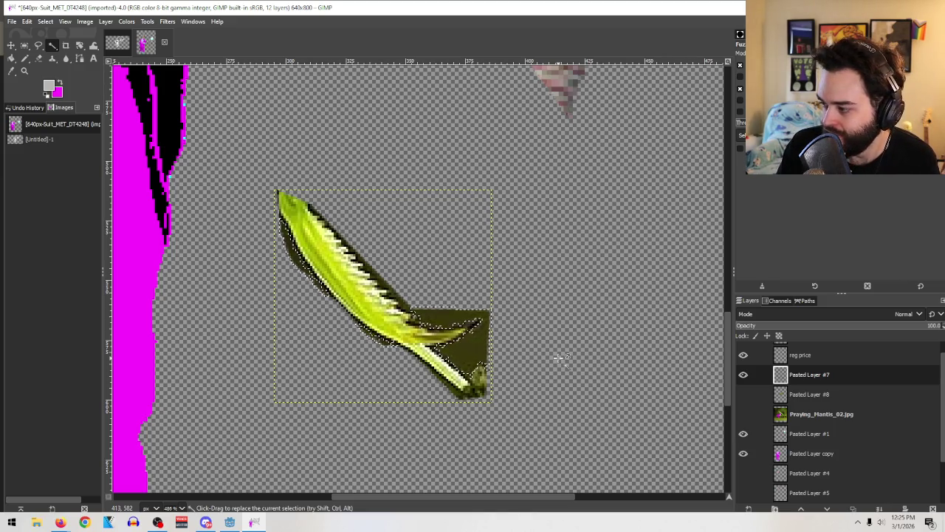
# Step: Clear the dark olive patch behind the blade tip and deselect it
pyautogui.press('Delete')
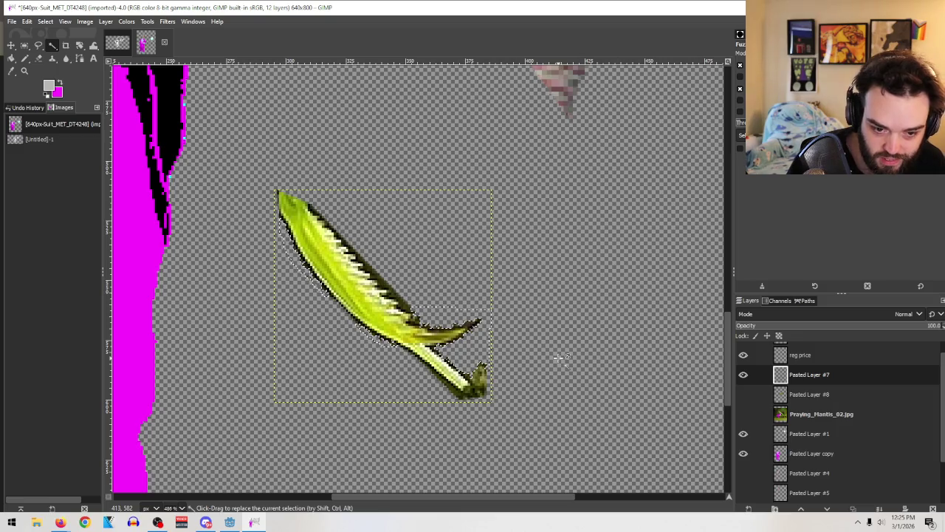
pyautogui.click(25, 45)
pyautogui.click(410, 203)
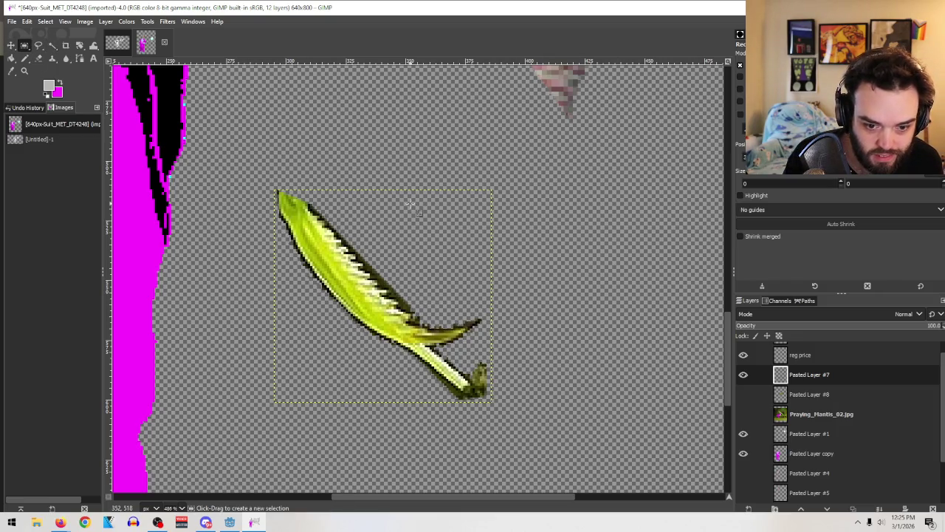
# Step: Erase part of the blade's lower-right tip and the dark lower stem tip
pyautogui.hotkey('shift', 'e')
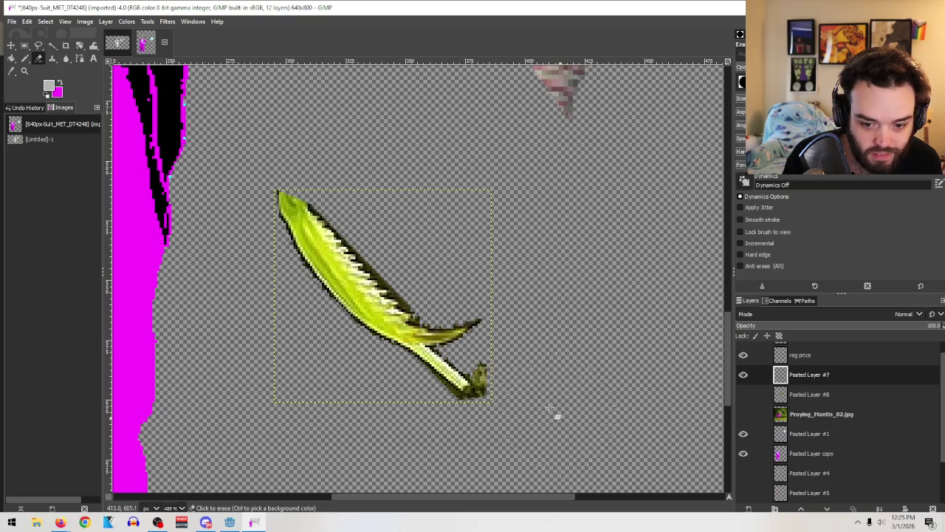
pyautogui.moveTo(530, 382)
pyautogui.mouseDown()
pyautogui.moveTo(537, 387)
pyautogui.moveTo(525, 367)
pyautogui.mouseUp()
pyautogui.press(']')
pyautogui.press(']')
pyautogui.press(']')
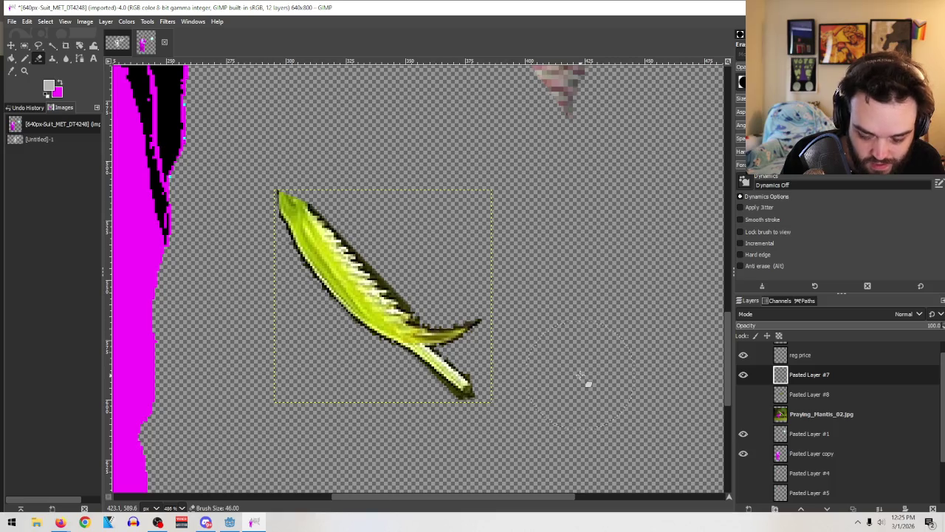
pyautogui.press('[')
pyautogui.press('[')
pyautogui.press('[')
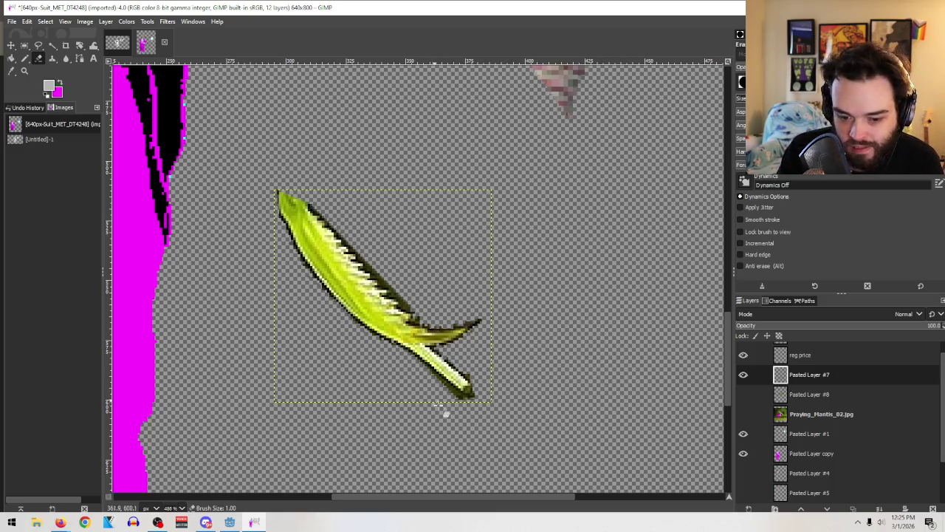
pyautogui.press(']')
pyautogui.press(']')
pyautogui.press(']')
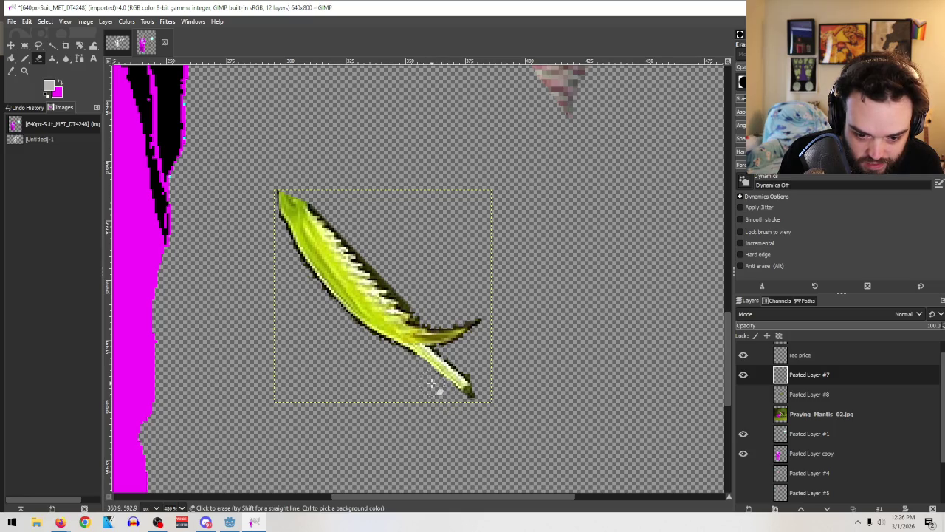
pyautogui.moveTo(468, 416); pyautogui.dragTo(483, 407)
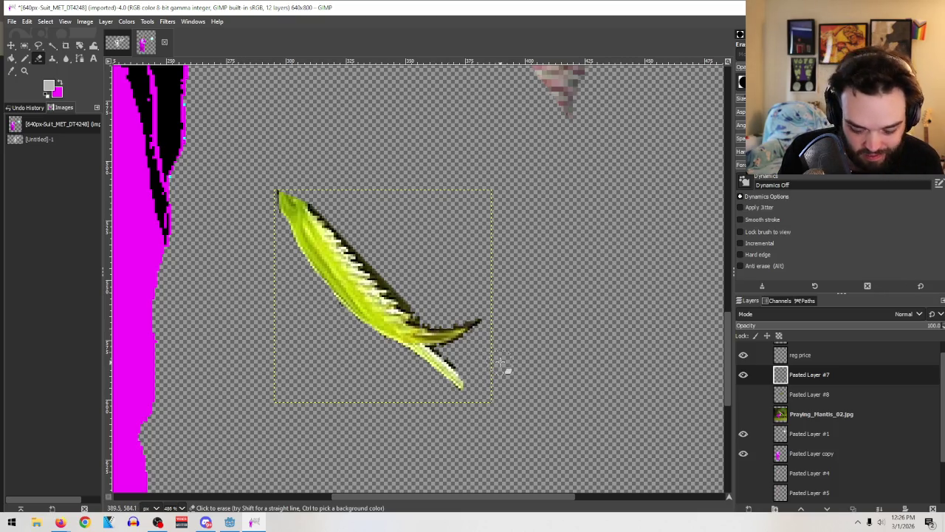
# Step: Shorten the blade's lower-right tip with a size-2 eraser
pyautogui.press('[')
pyautogui.press('[')
pyautogui.press('[')
pyautogui.press('[')
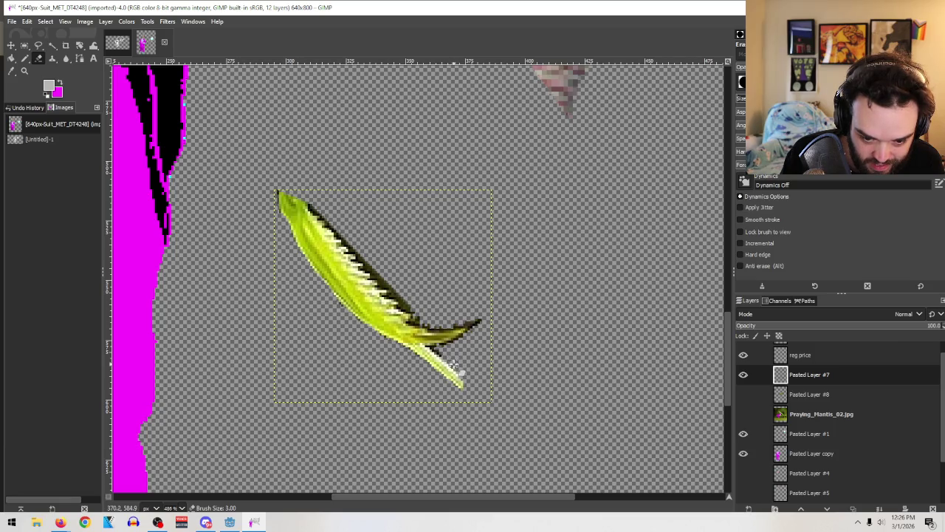
pyautogui.press('[')
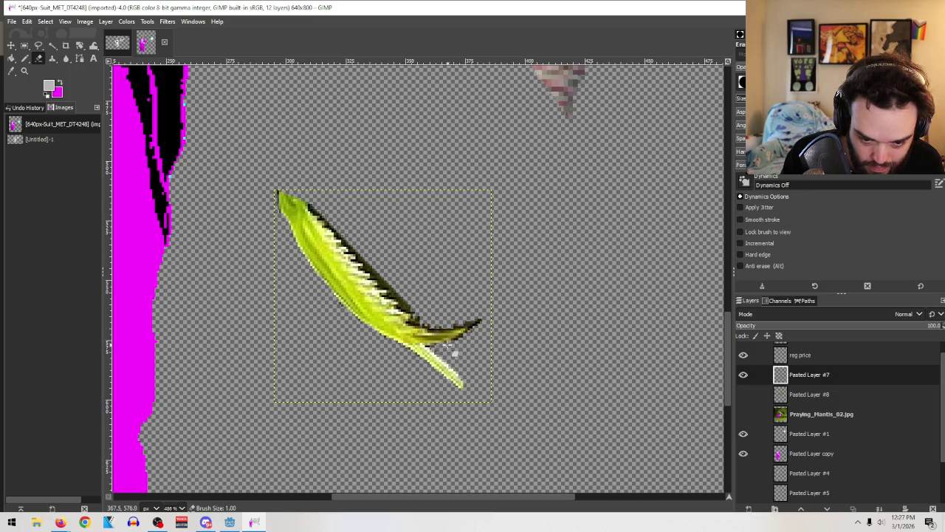
pyautogui.moveTo(467, 347); pyautogui.dragTo(484, 324)
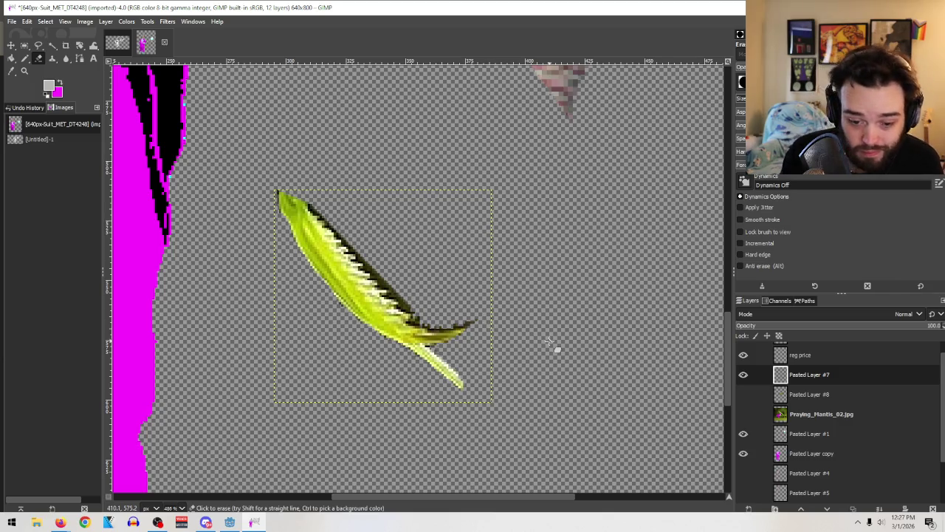
# Step: Erase dark fringe pixels along the blade's serrated edge, varying the eraser size between 1 and 5
pyautogui.press('[')
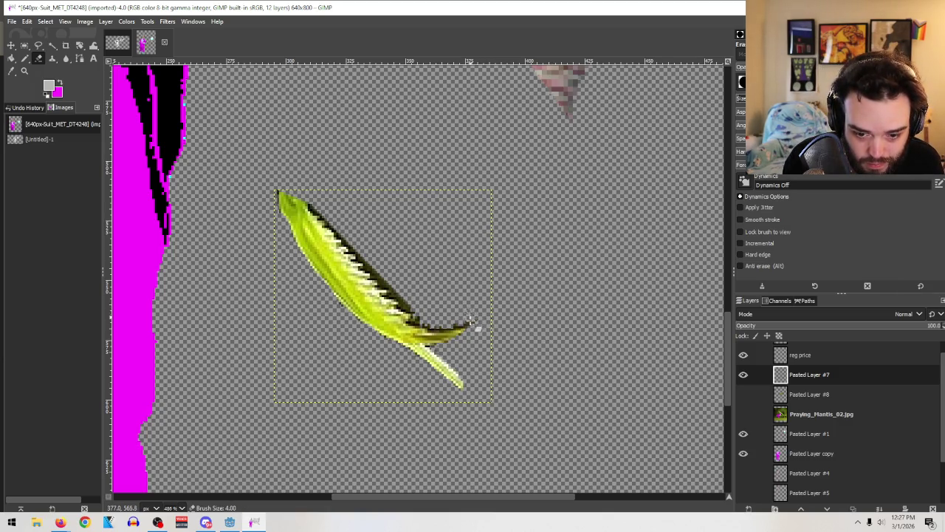
pyautogui.press(']')
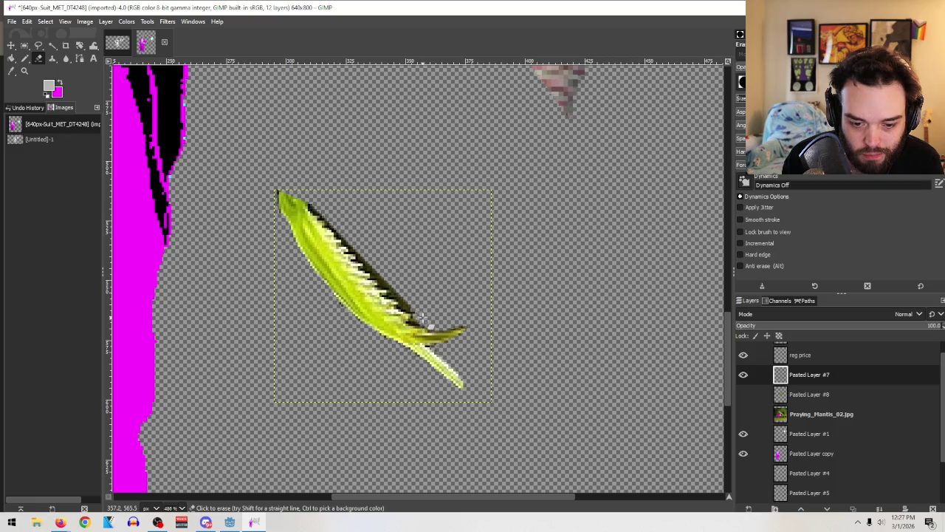
pyautogui.press('[')
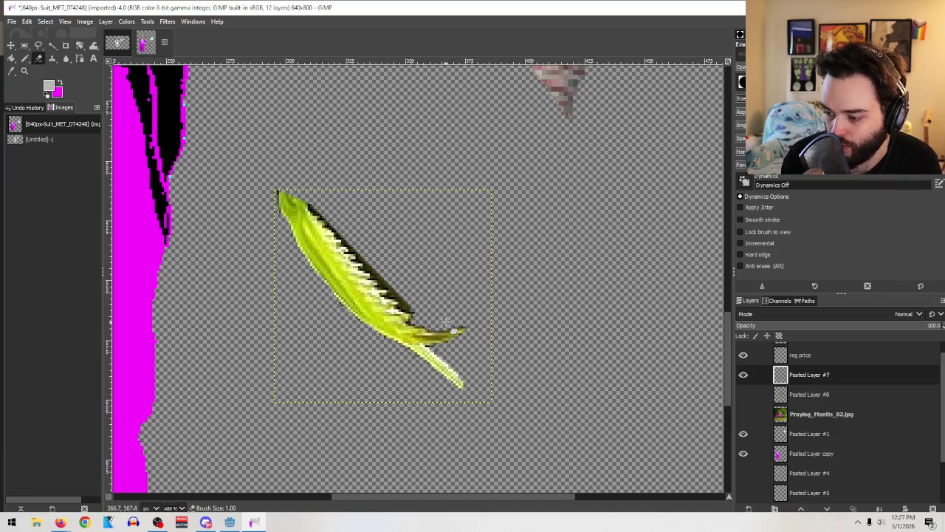
pyautogui.press('[')
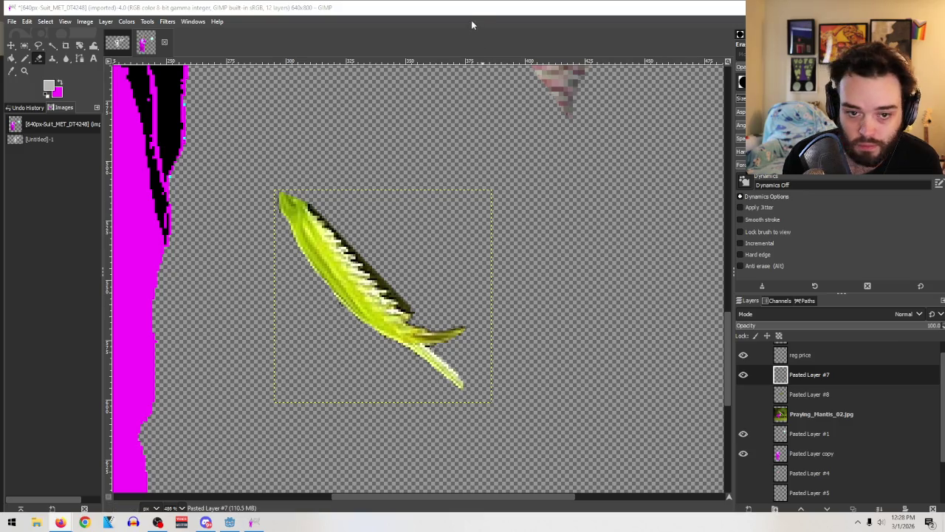
pyautogui.press('[')
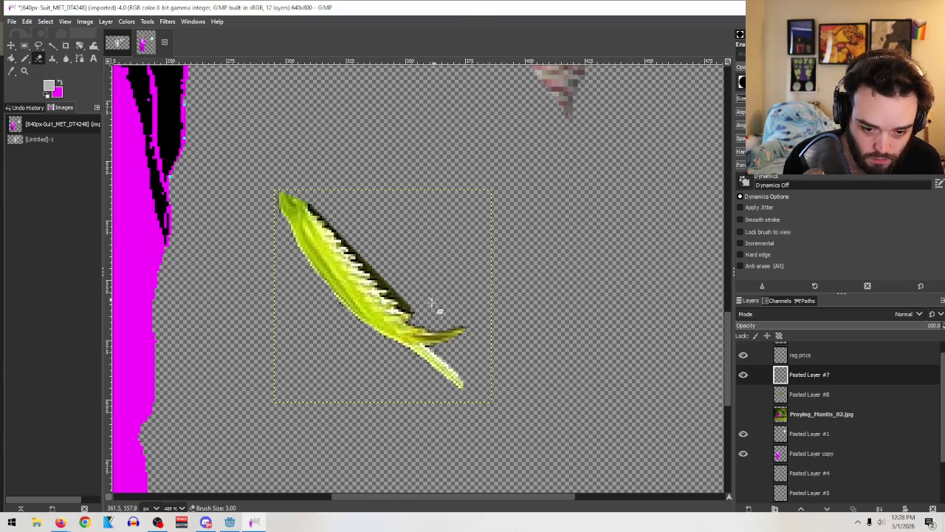
pyautogui.moveTo(416, 313); pyautogui.dragTo(411, 311)
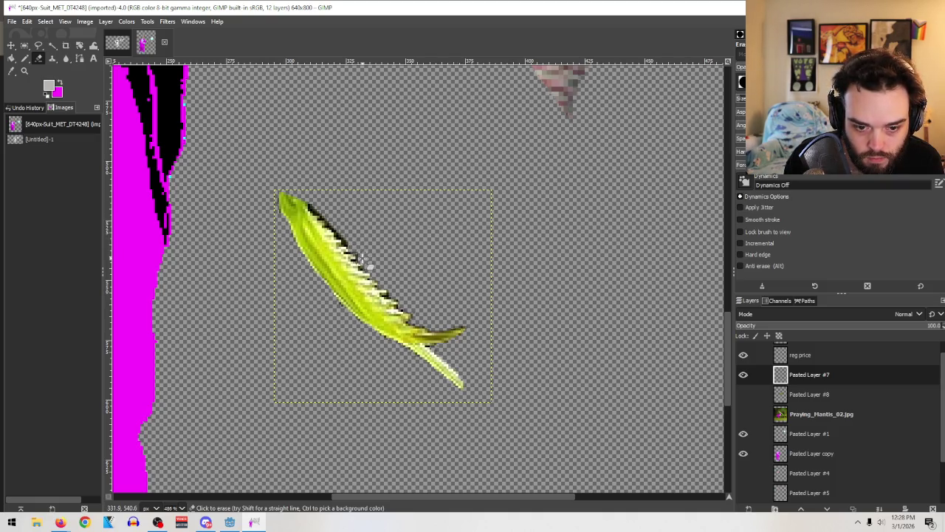
pyautogui.press('[')
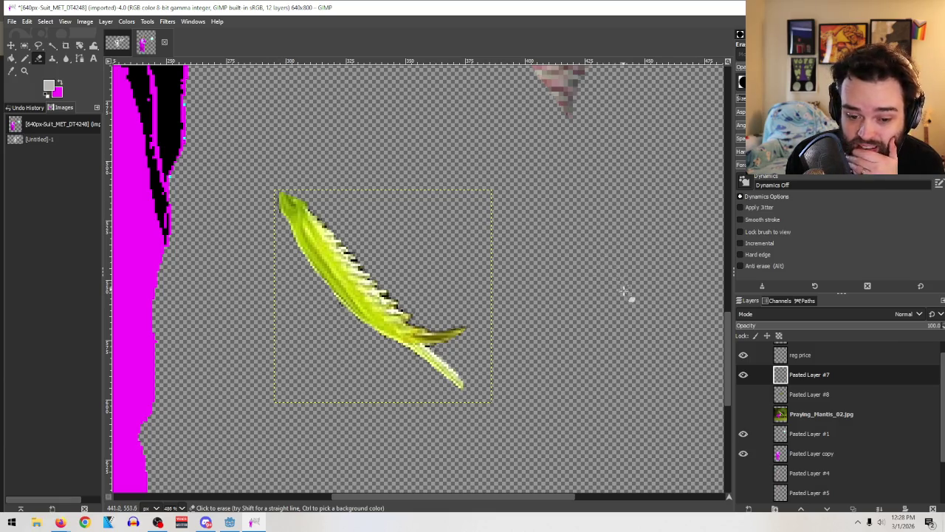
# Step: Duplicate Pasted Layer #7 as Pasted Layer #9, previewing Posterize and Desaturate but cancelling both
pyautogui.rightClick(809, 377)
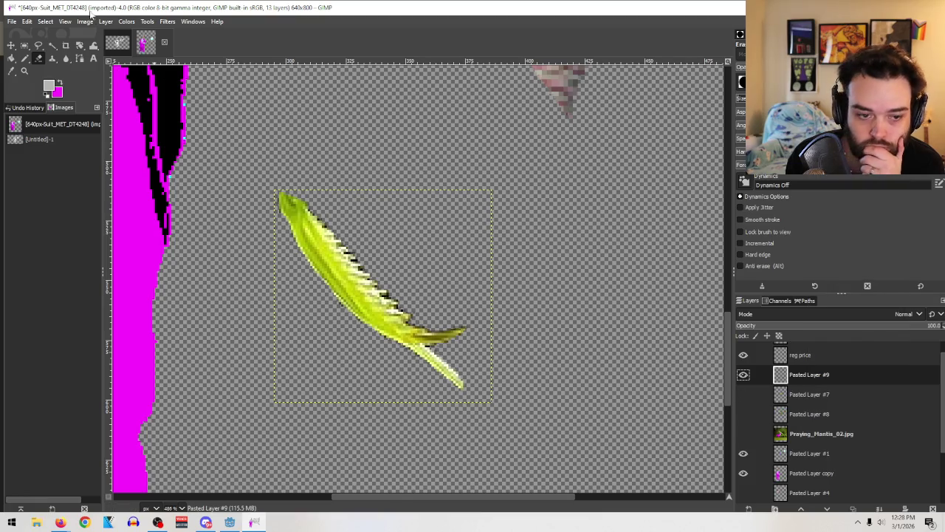
pyautogui.click(126, 21)
pyautogui.click(163, 296)
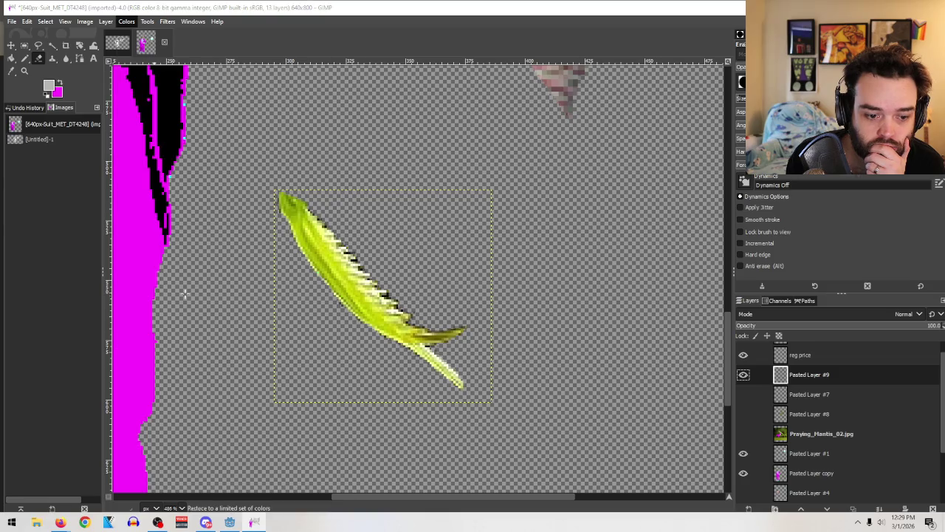
pyautogui.click(849, 205)
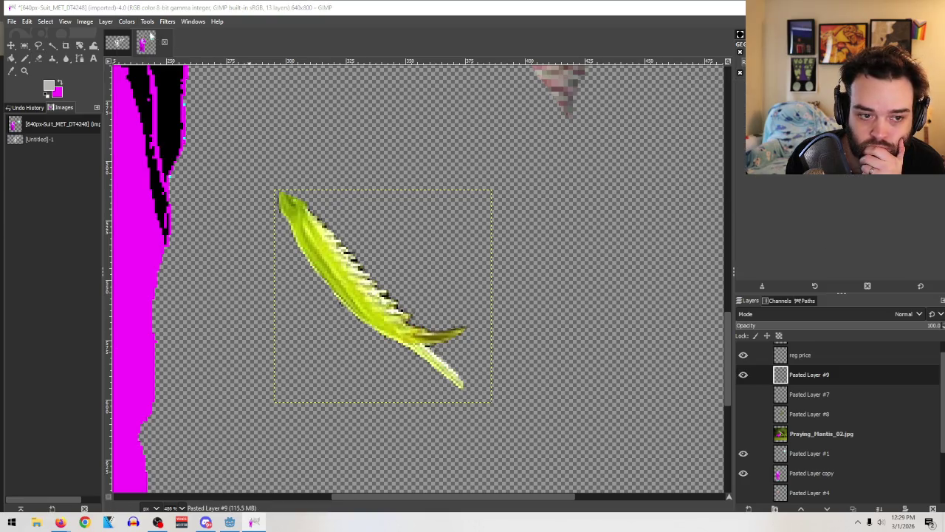
pyautogui.click(129, 22)
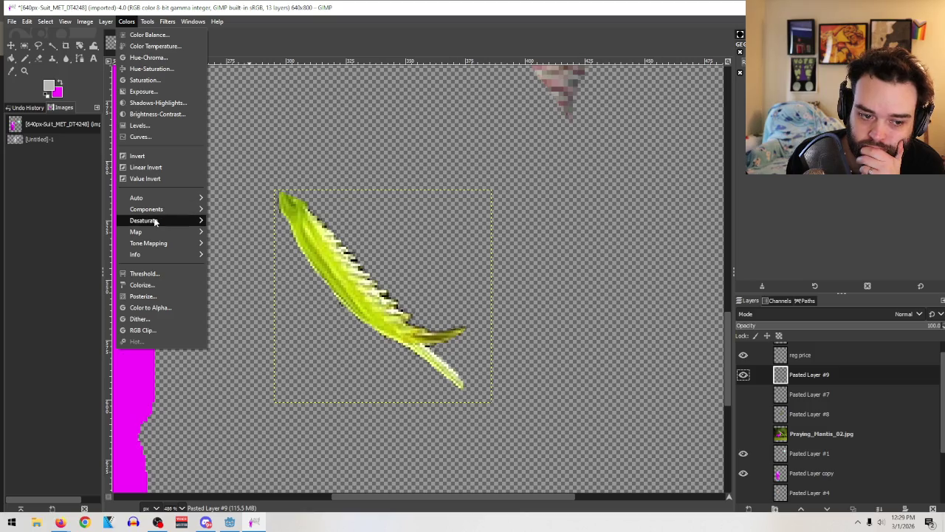
pyautogui.moveTo(144, 220)
pyautogui.click(222, 232)
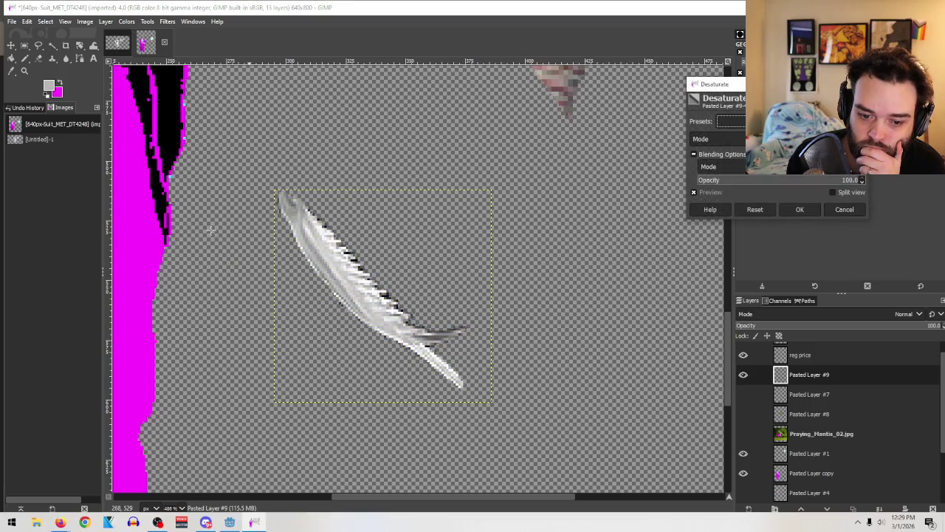
pyautogui.click(856, 214)
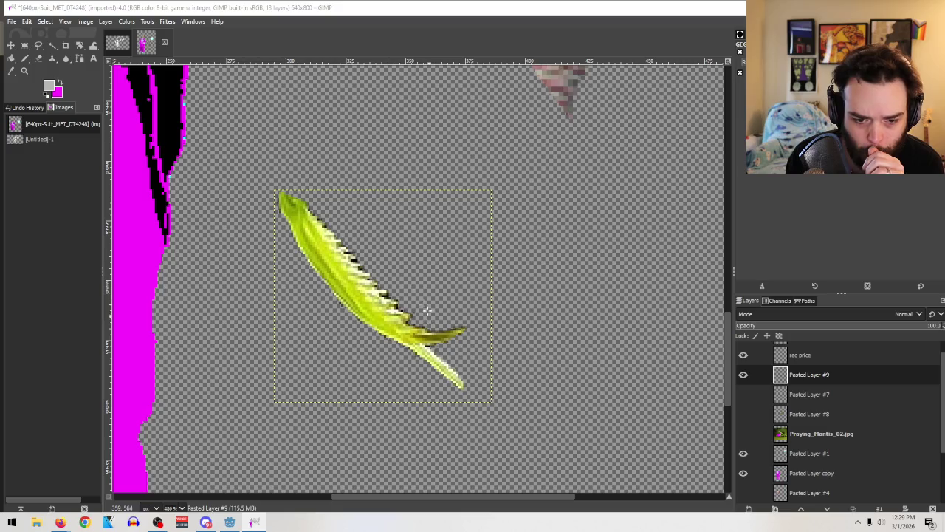
# Step: Erase the remaining dark edge pixels on the Pasted Layer #9 blade with a size-1 eraser
pyautogui.click(40, 59)
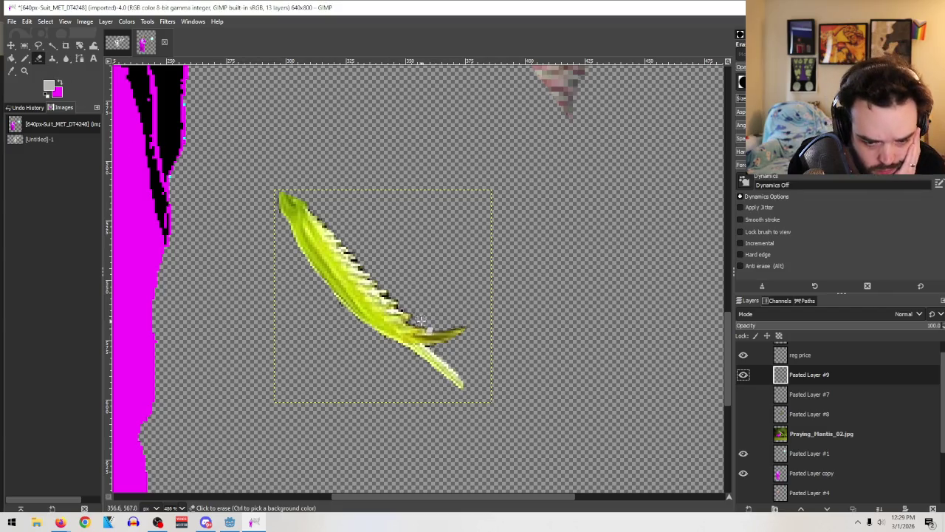
pyautogui.moveTo(418, 322); pyautogui.dragTo(428, 322)
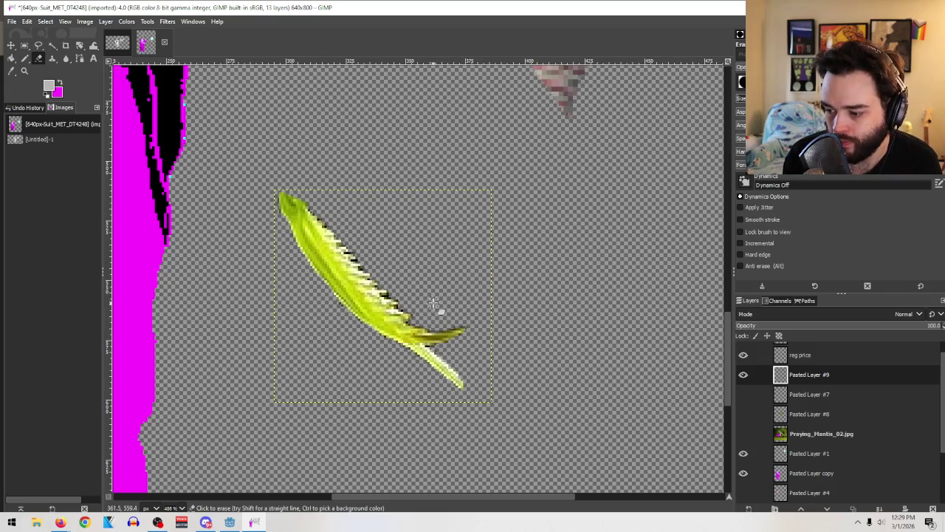
pyautogui.press('[')
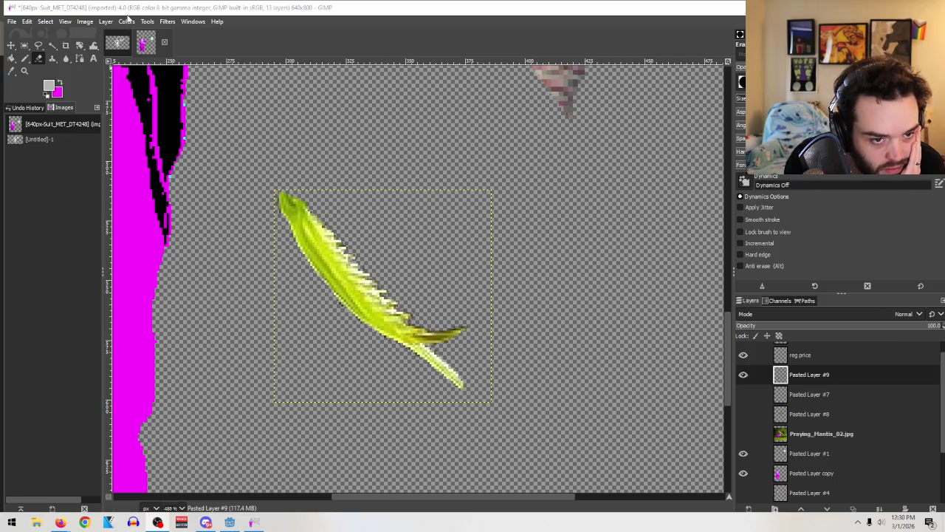
pyautogui.click(126, 23)
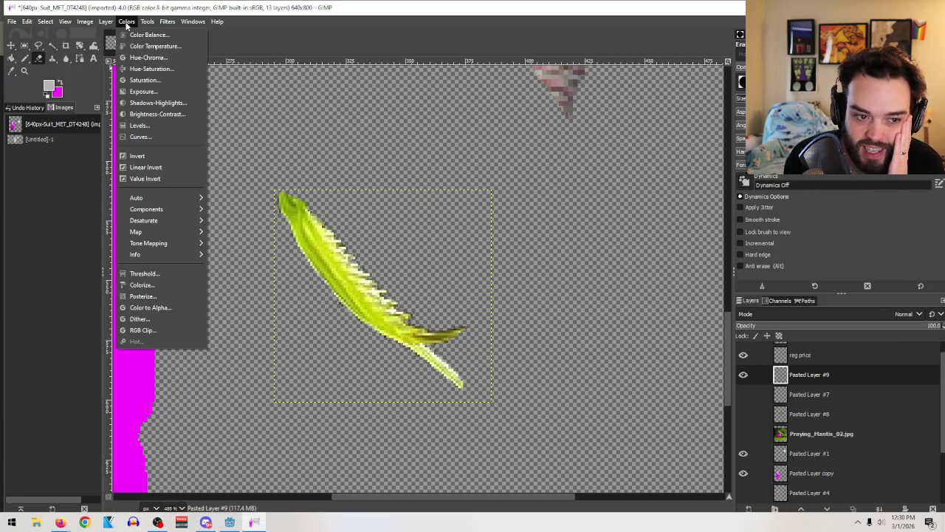
pyautogui.moveTo(144, 220)
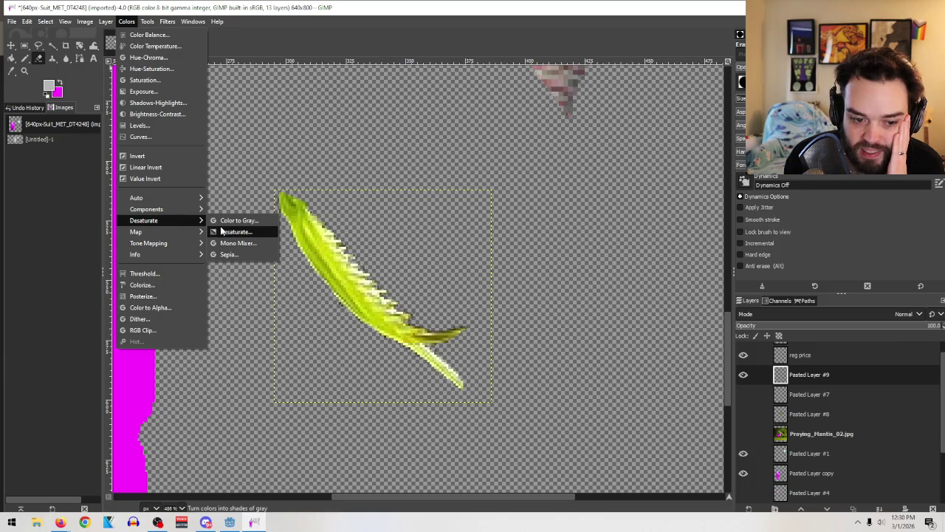
# Step: Desaturate the Pasted Layer #9 blade into grey and white tones
pyautogui.click(225, 233)
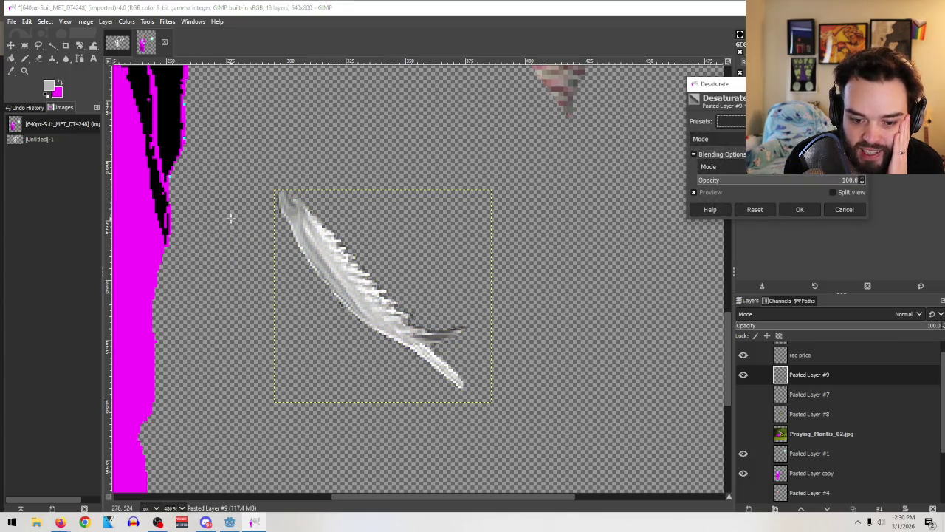
pyautogui.click(801, 209)
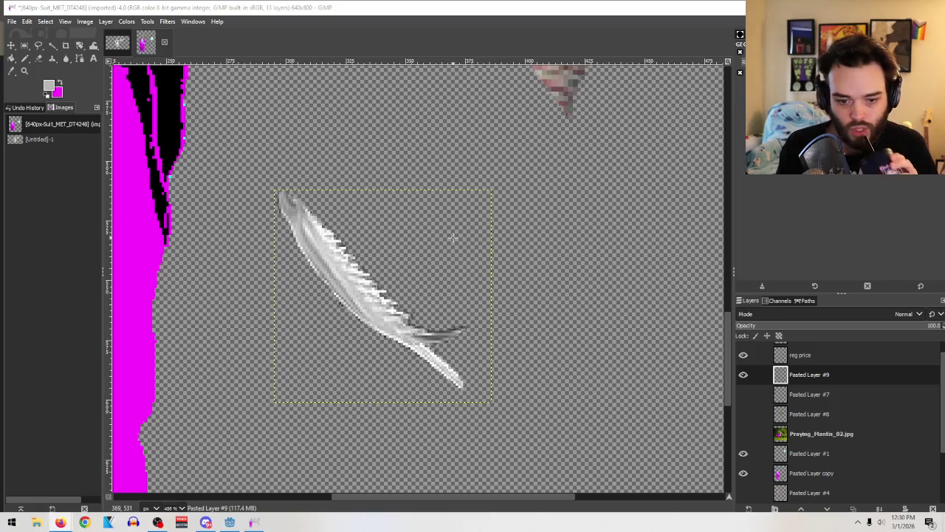
pyautogui.click(24, 70)
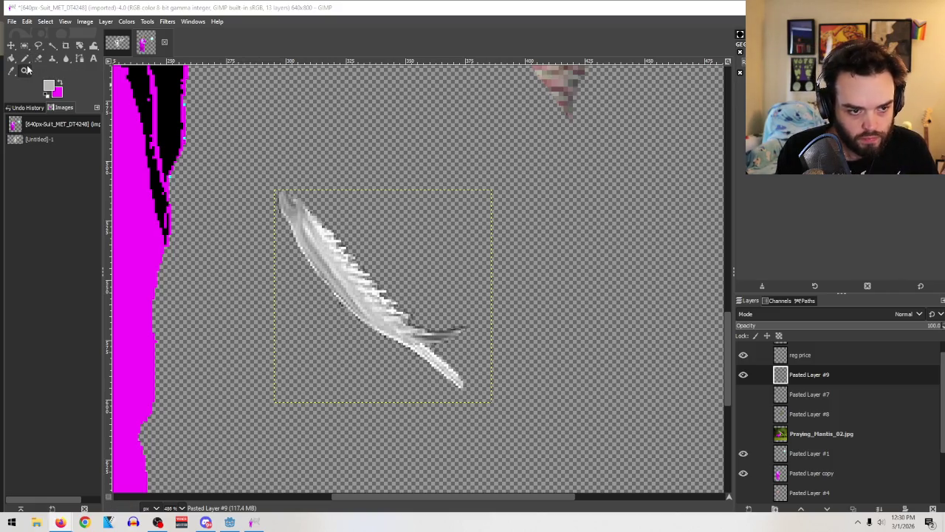
# Step: Scale the feather layer to about 186 × 182 pixels
pyautogui.keyDown('ctrl'); pyautogui.click(425, 257); pyautogui.keyUp('ctrl')
pyautogui.press('1')
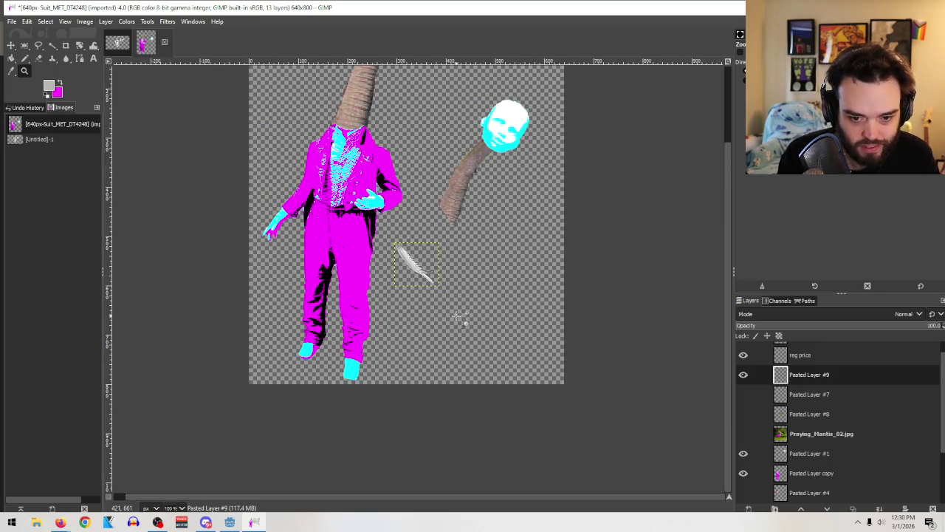
pyautogui.click(80, 46)
pyautogui.click(117, 69)
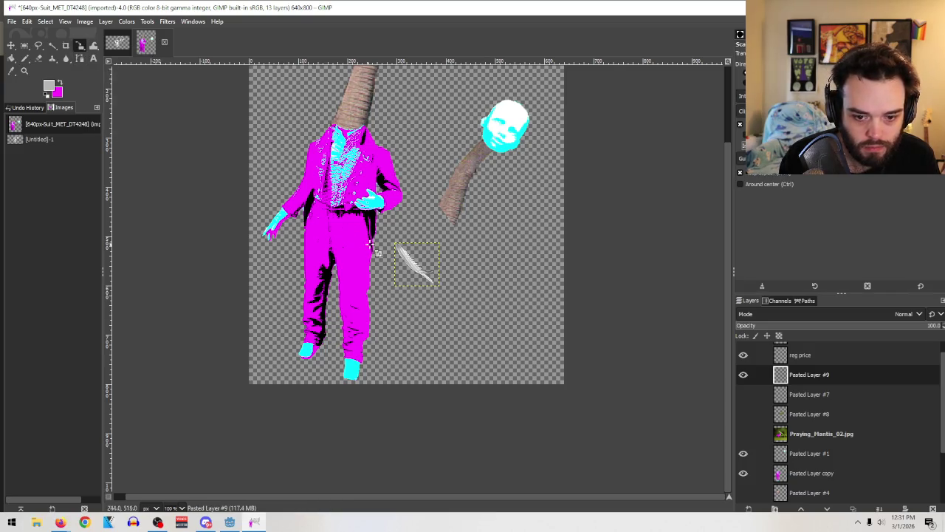
pyautogui.click(399, 251)
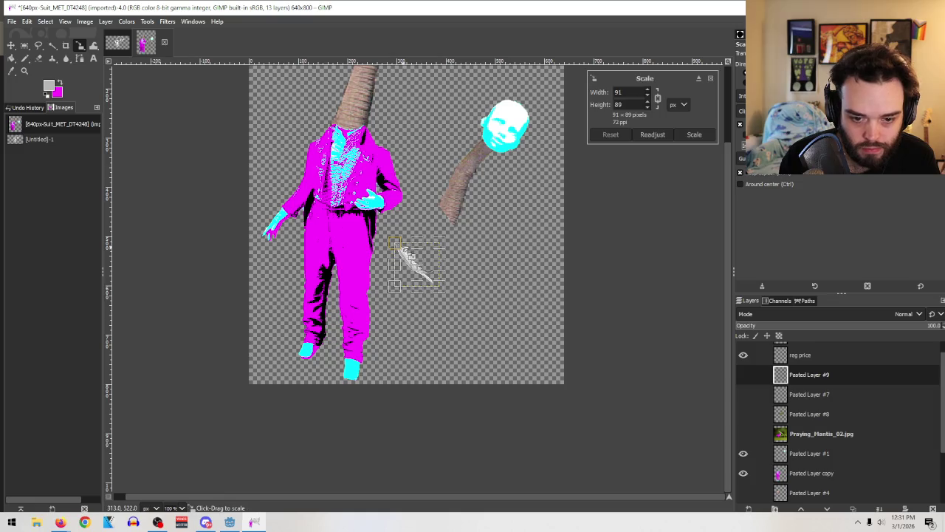
pyautogui.click(649, 90)
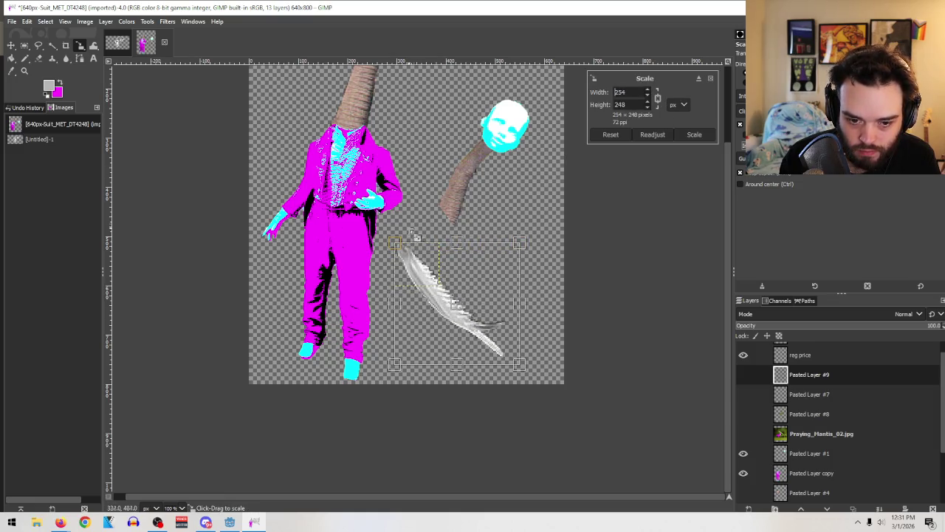
pyautogui.moveTo(525, 375); pyautogui.dragTo(493, 346)
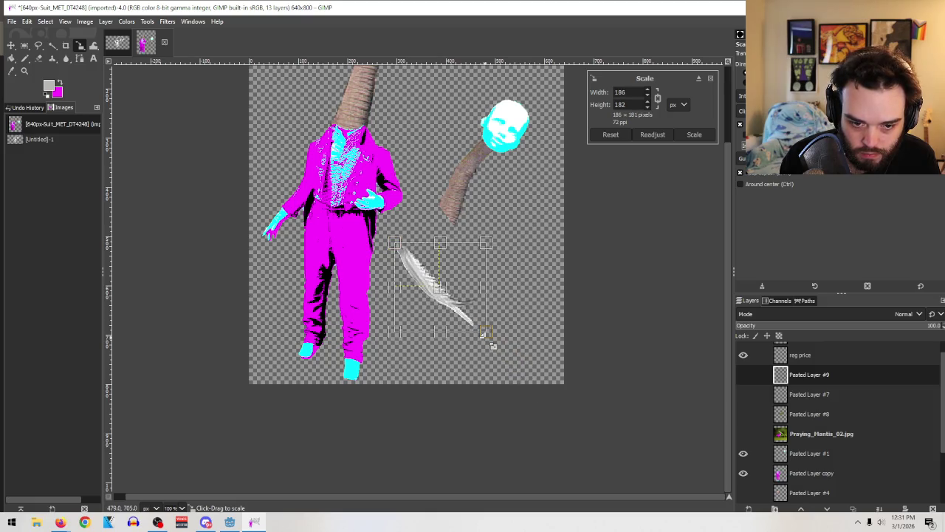
pyautogui.click(693, 135)
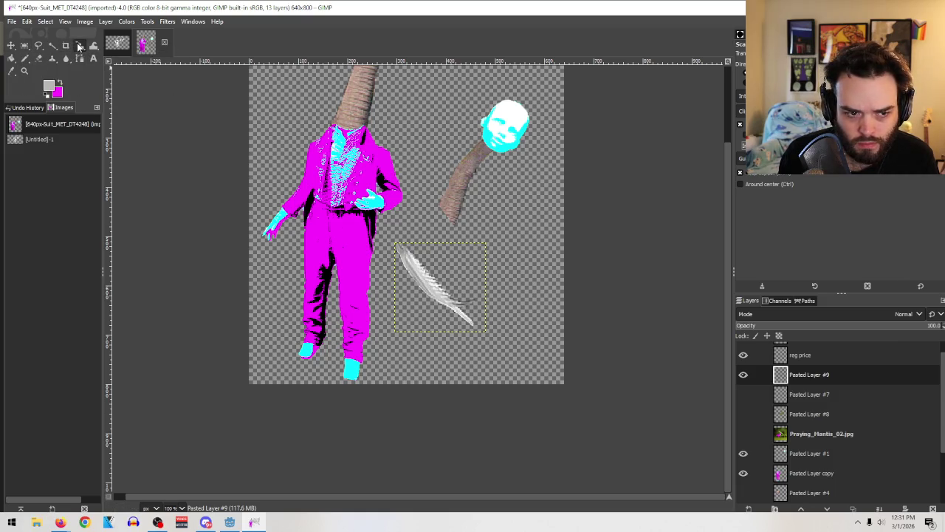
# Step: Duplicate the resized feather layer
pyautogui.rightClick(797, 376)
pyautogui.press('Escape')
pyautogui.hotkey('ctrl', 'v')
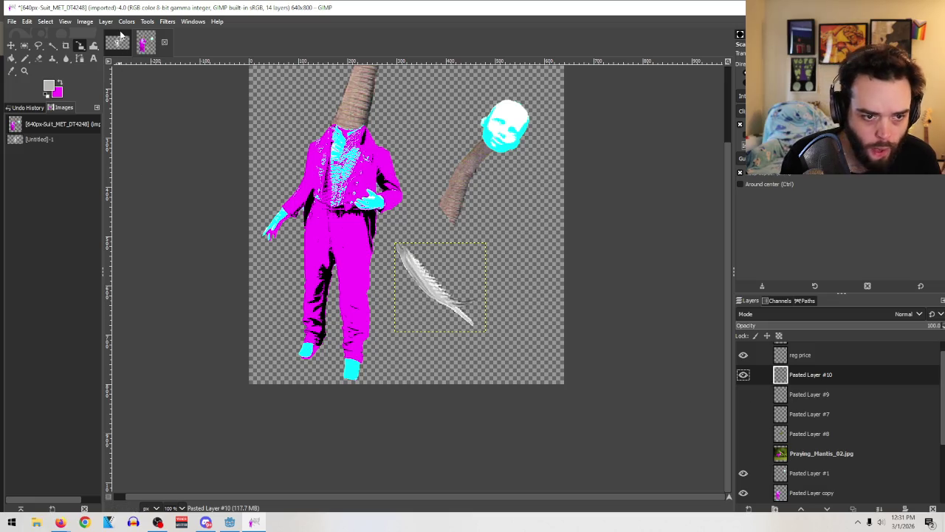
# Step: Posterize the duplicated feather into flat grey and white bands and zoom in on it
pyautogui.click(126, 21)
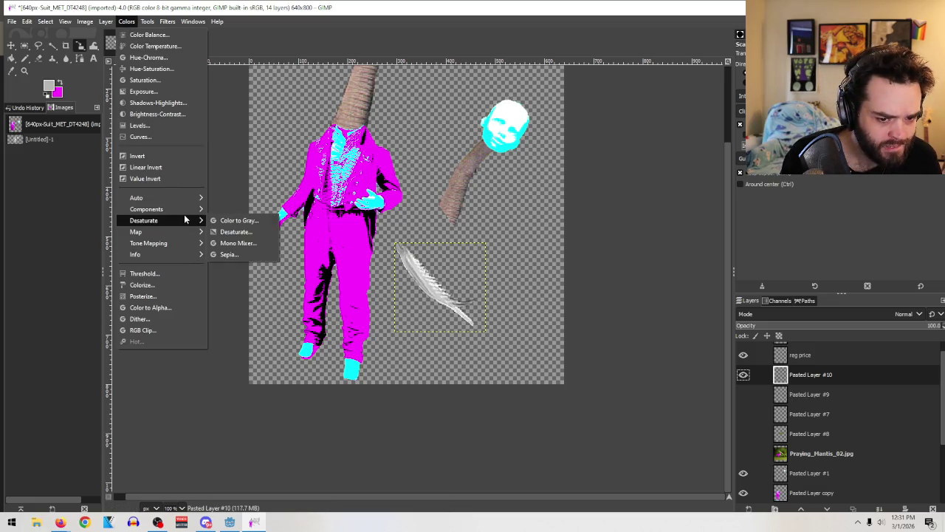
pyautogui.click(144, 296)
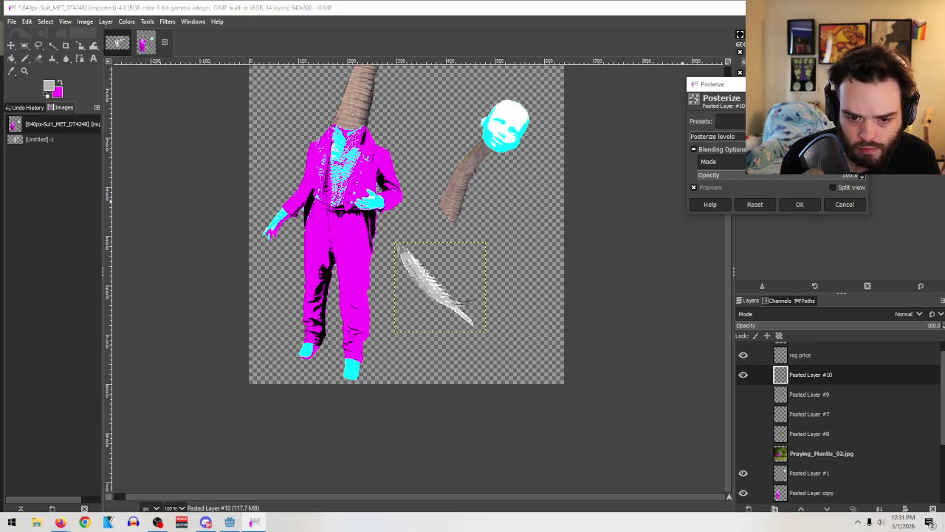
pyautogui.click(811, 210)
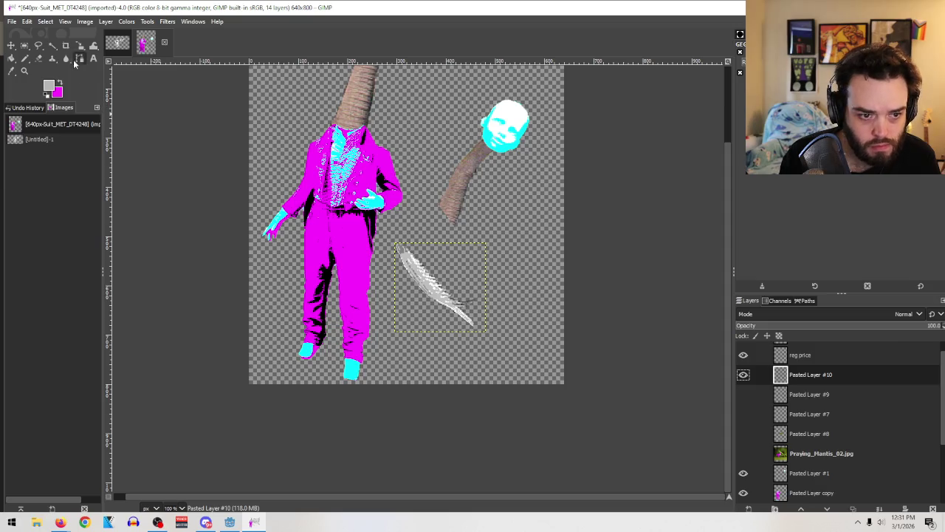
pyautogui.click(24, 70)
pyautogui.moveTo(360, 201)
pyautogui.mouseDown()
pyautogui.moveTo(423, 277)
pyautogui.moveTo(579, 354)
pyautogui.mouseUp()
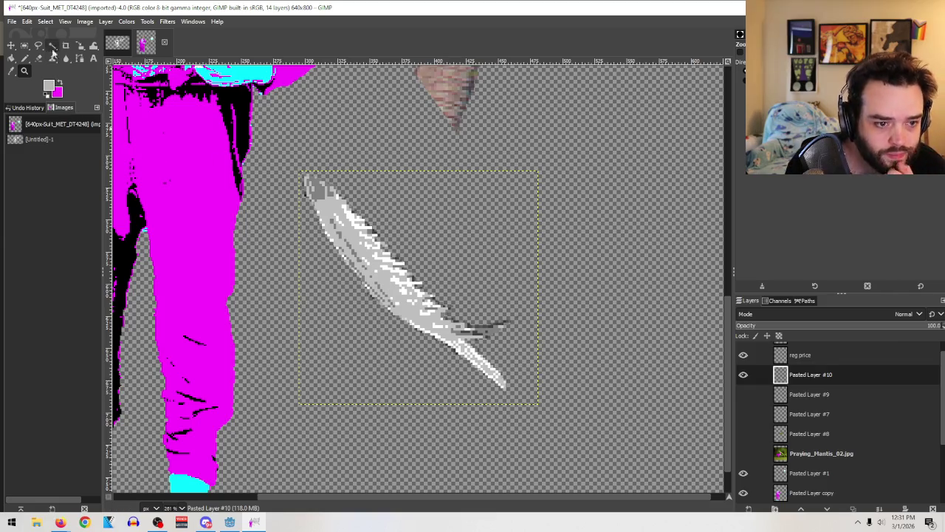
# Step: Set the foreground to cyan 00ffff and pencil over the feather's grey areas
pyautogui.click(49, 87)
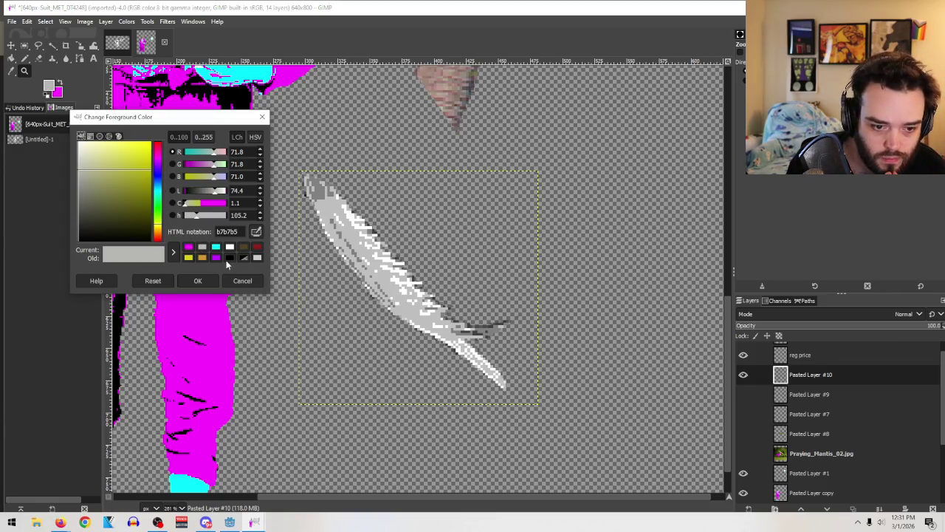
pyautogui.click(216, 247)
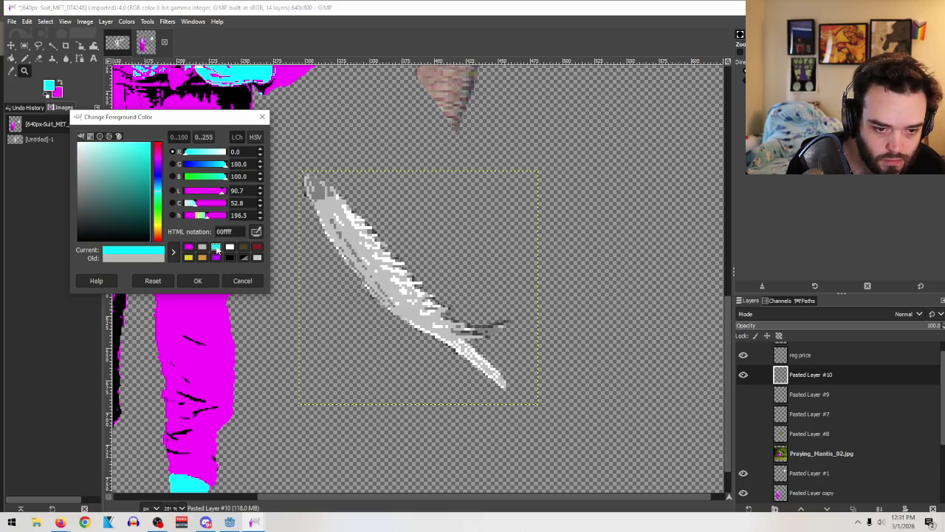
pyautogui.click(198, 281)
pyautogui.click(53, 48)
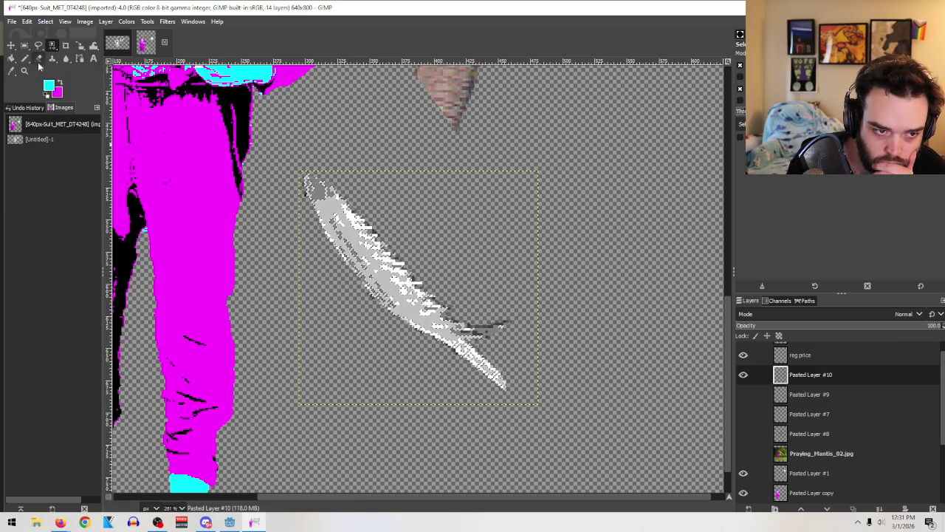
pyautogui.press('n')
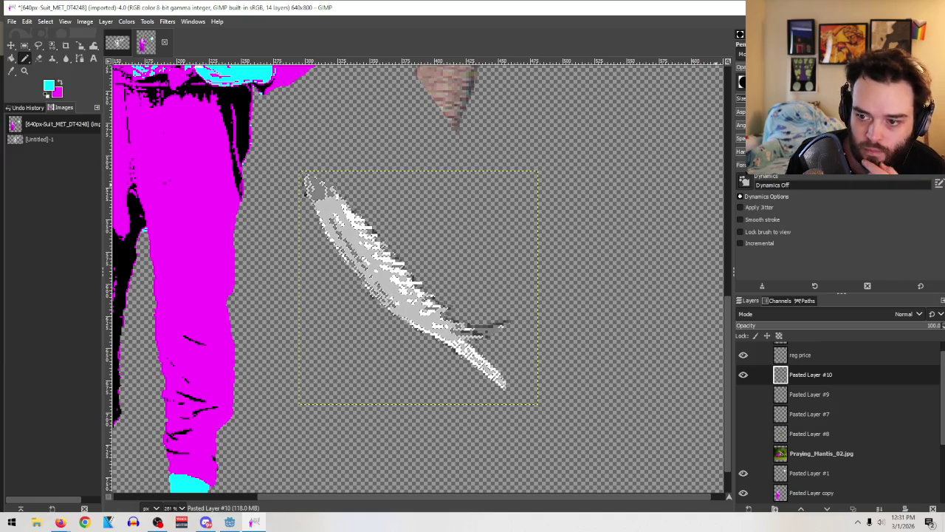
pyautogui.moveTo(317, 192); pyautogui.dragTo(443, 325)
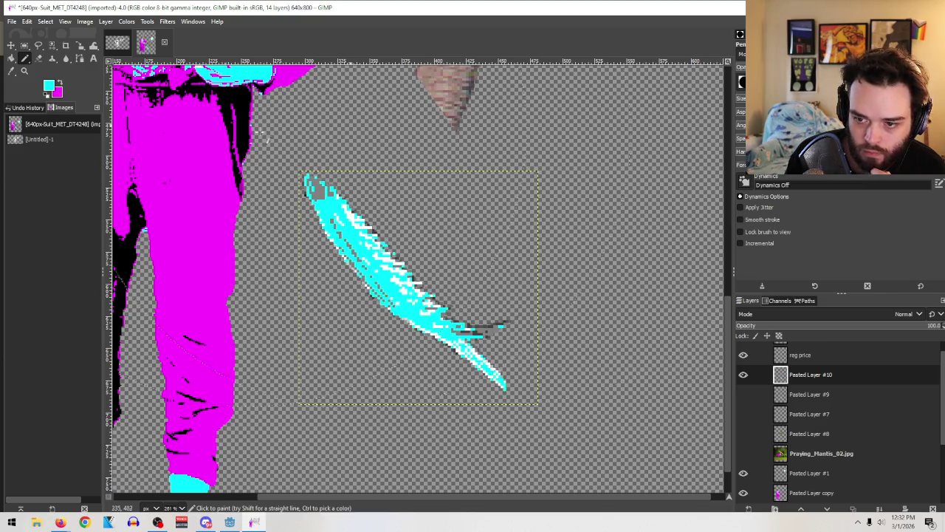
# Step: Change the foreground colour to black for accent strokes
pyautogui.press('u')
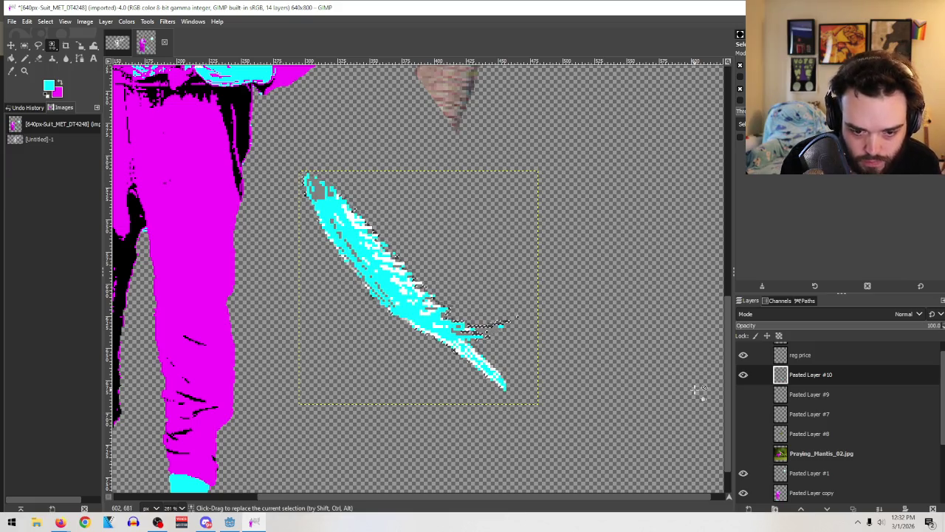
pyautogui.click(51, 84)
pyautogui.moveTo(125, 192); pyautogui.dragTo(80, 252)
pyautogui.click(198, 275)
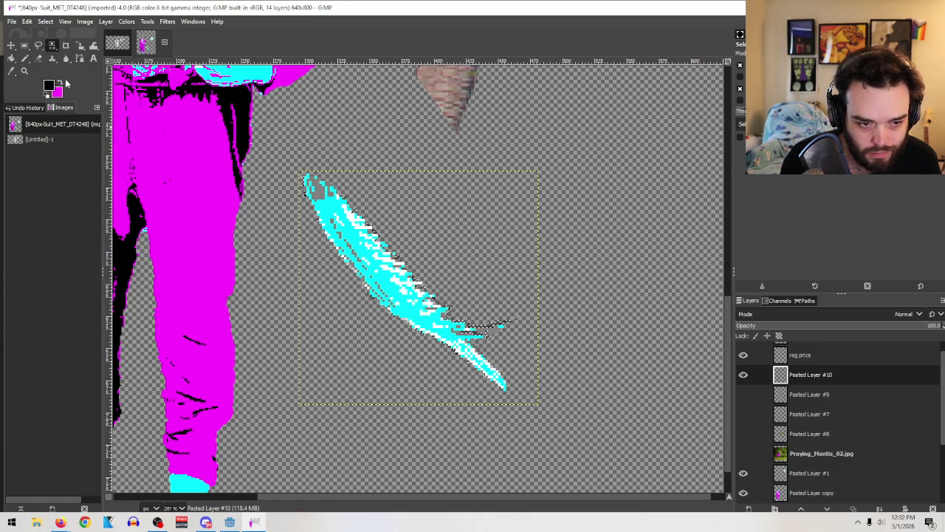
pyautogui.click(24, 59)
# Step: Pencil black accents near the blade's lower end and magenta strokes along its tip, then zoom out
pyautogui.moveTo(509, 322); pyautogui.dragTo(454, 327)
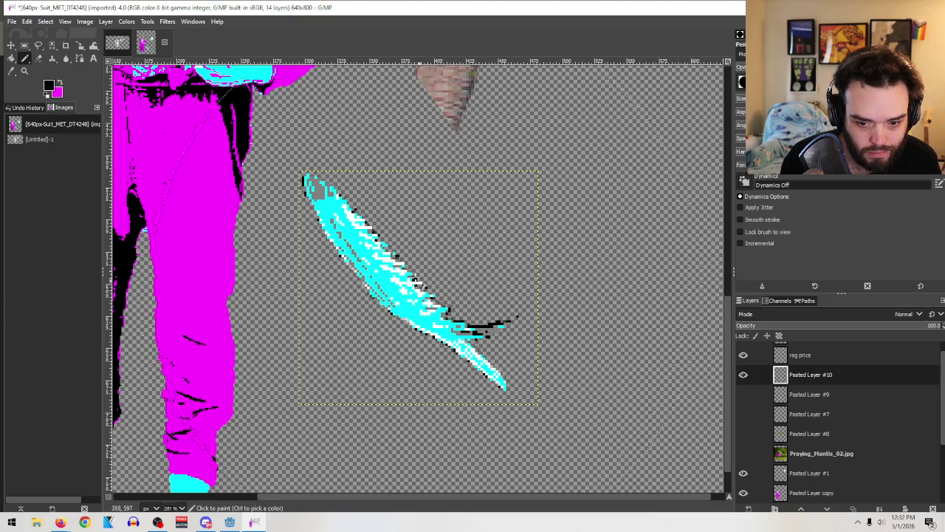
pyautogui.press('u')
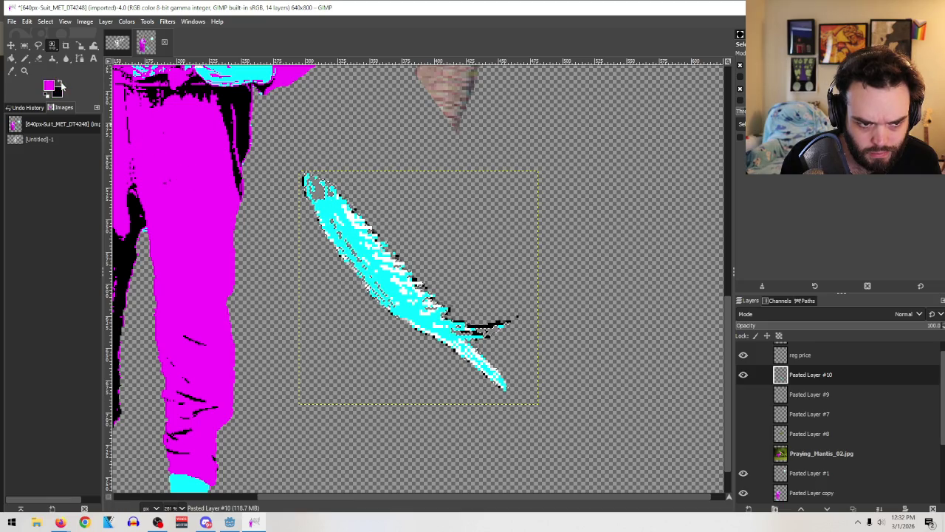
pyautogui.click(23, 59)
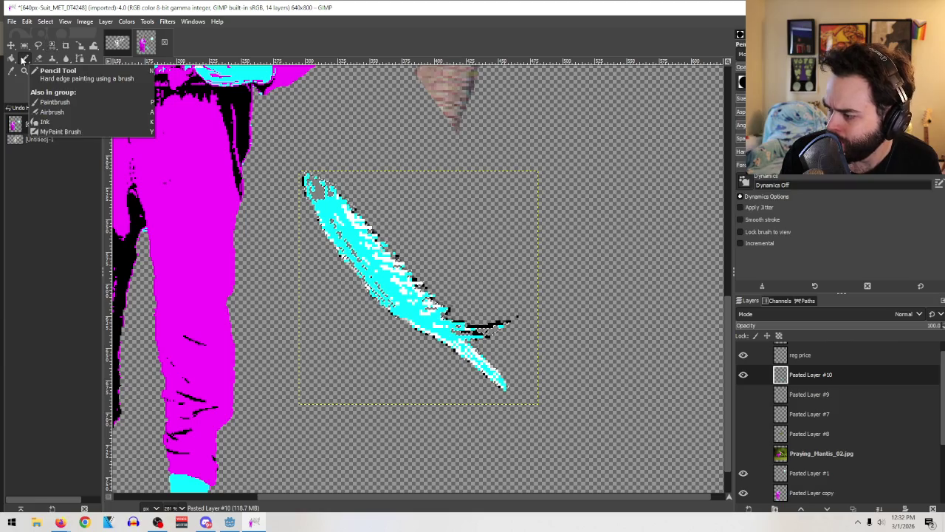
pyautogui.moveTo(392, 263); pyautogui.dragTo(384, 255)
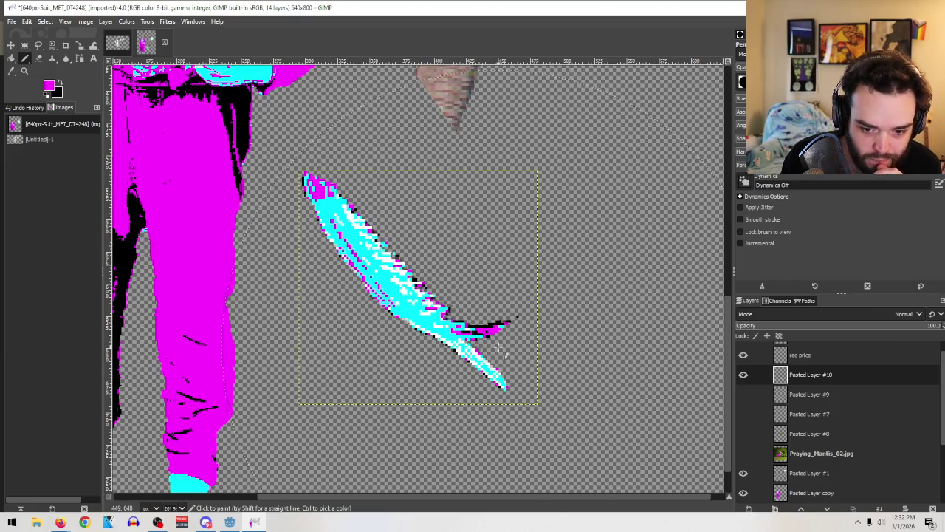
pyautogui.press('r')
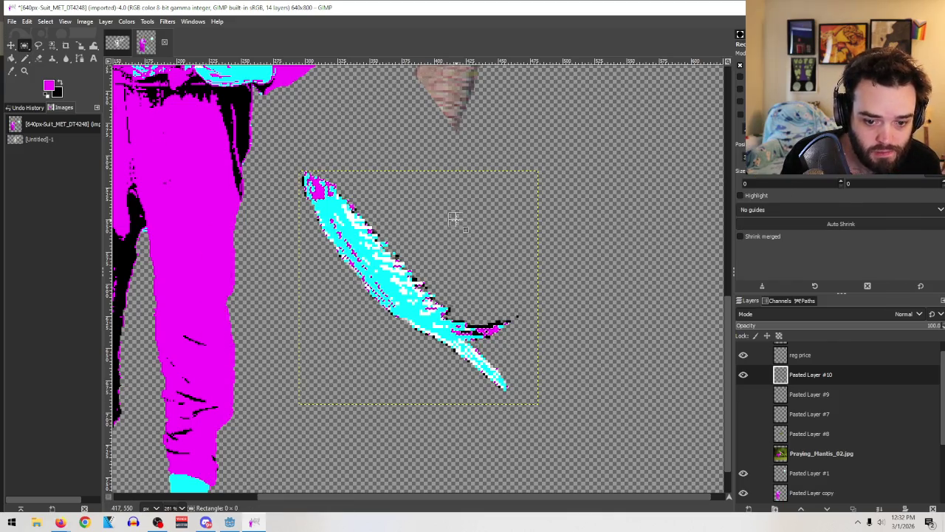
pyautogui.press('z')
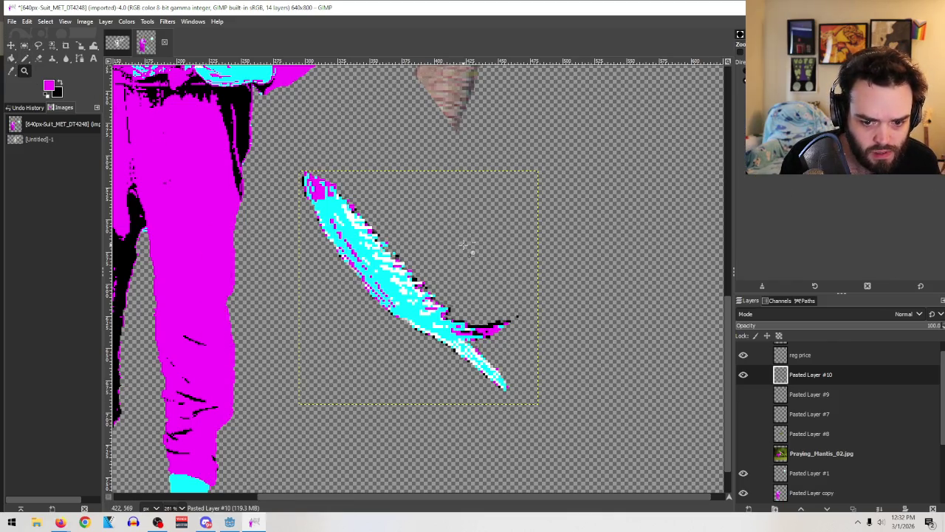
pyautogui.press('-')
pyautogui.press('-')
pyautogui.press('-')
pyautogui.press('-')
pyautogui.moveTo(581, 339); pyautogui.dragTo(260, 85)
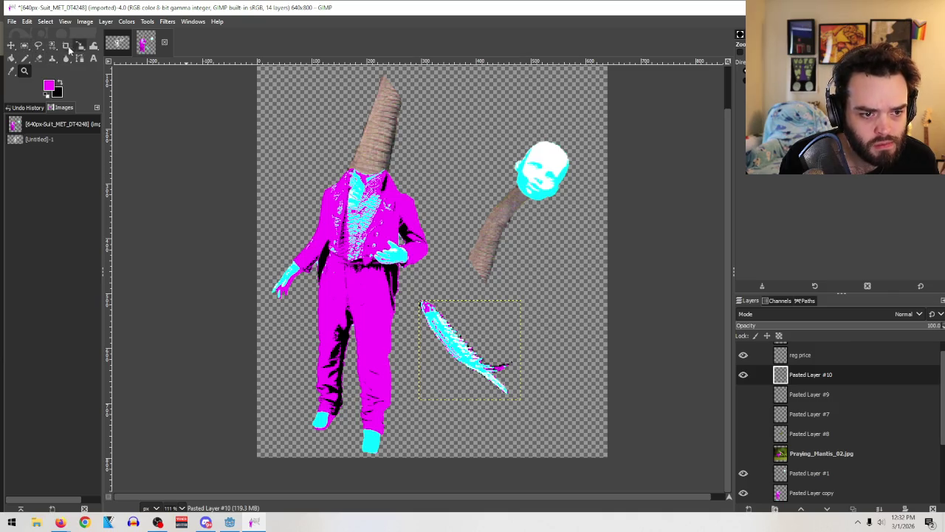
# Step: Duplicate the cyan blade layer and rotate the copy about 59 degrees
pyautogui.click(79, 46)
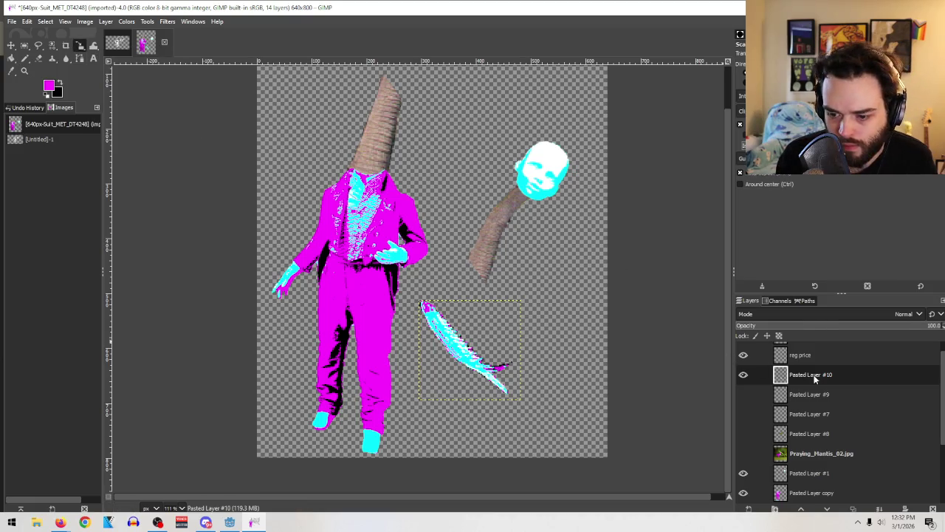
pyautogui.rightClick(813, 376)
pyautogui.click(849, 147)
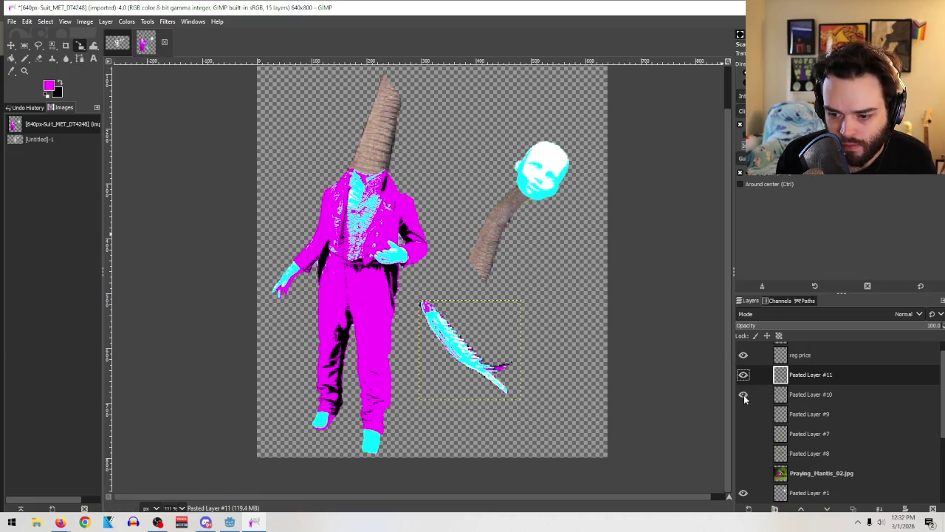
pyautogui.click(80, 47)
pyautogui.click(126, 58)
pyautogui.moveTo(497, 324)
pyautogui.mouseDown()
pyautogui.moveTo(513, 349)
pyautogui.moveTo(289, 294)
pyautogui.mouseUp()
pyautogui.click(13, 46)
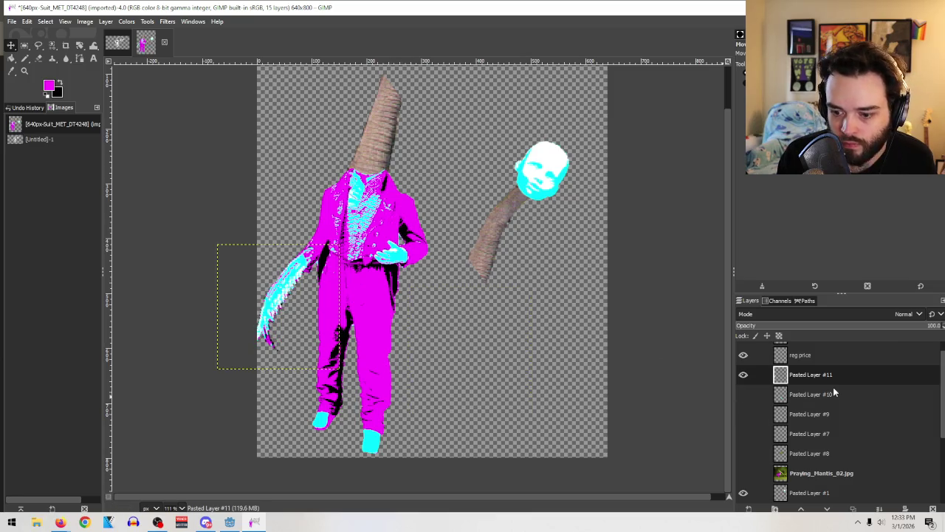
# Step: Nudge the suited figure on Pasted Layer #2 slightly to the right
pyautogui.scroll(-3, 833, 387)
pyautogui.scroll(-1, 820, 404)
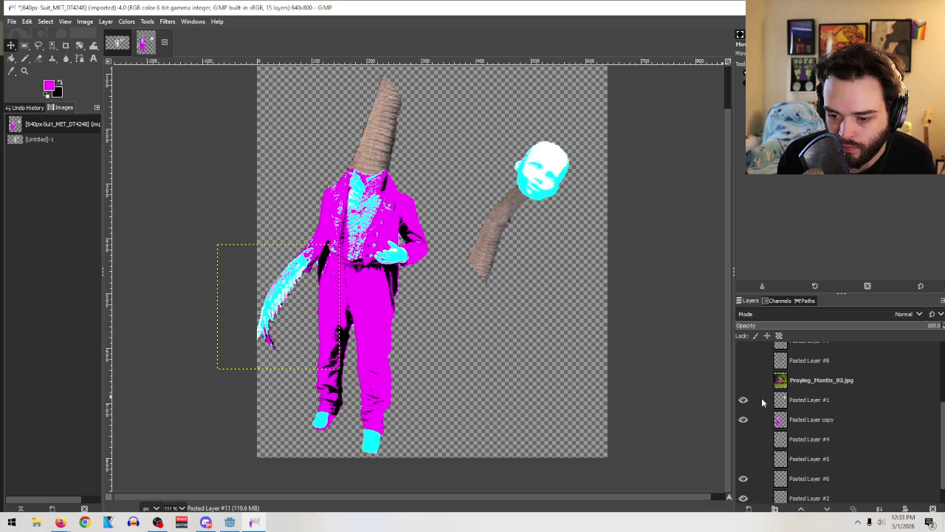
pyautogui.scroll(-1, 760, 470)
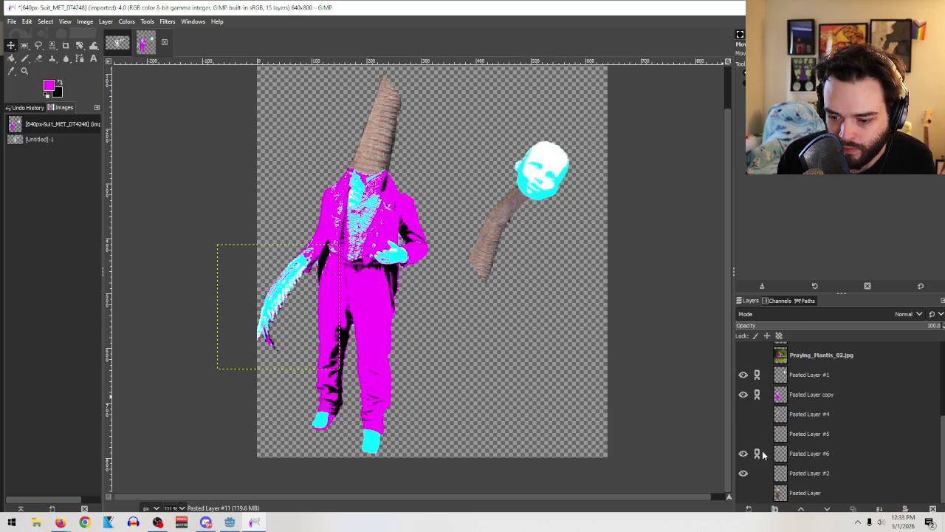
pyautogui.click(767, 475)
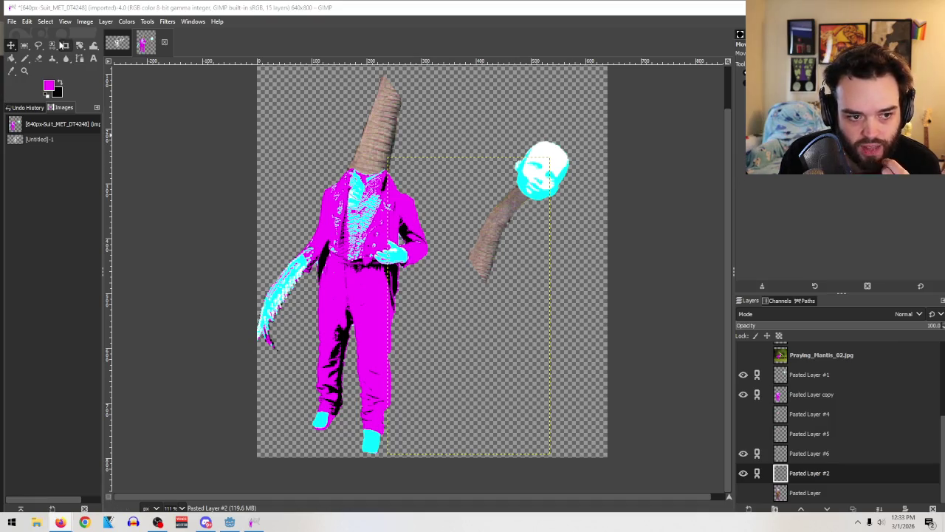
pyautogui.moveTo(387, 278); pyautogui.dragTo(415, 277)
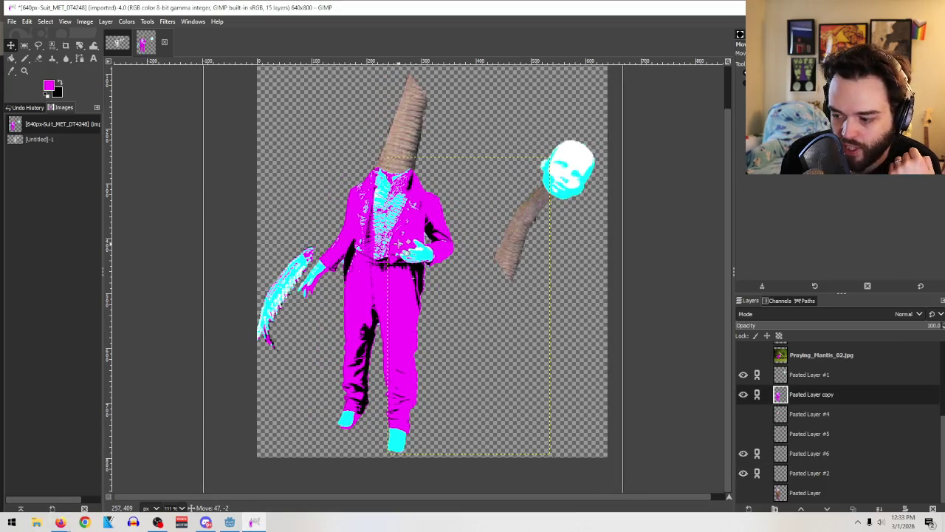
pyautogui.click(543, 221)
# Step: Delete the Praying_Mantis_02.jpg layer from the Layers panel
pyautogui.scroll(2, 559, 255)
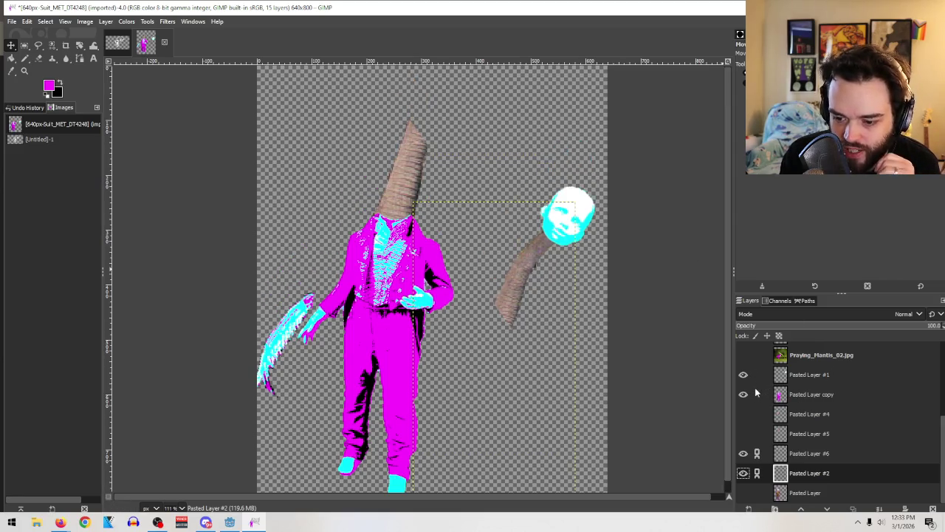
pyautogui.scroll(2, 870, 392)
pyautogui.scroll(3, 870, 391)
pyautogui.scroll(1, 870, 392)
pyautogui.click(848, 474)
pyautogui.click(933, 510)
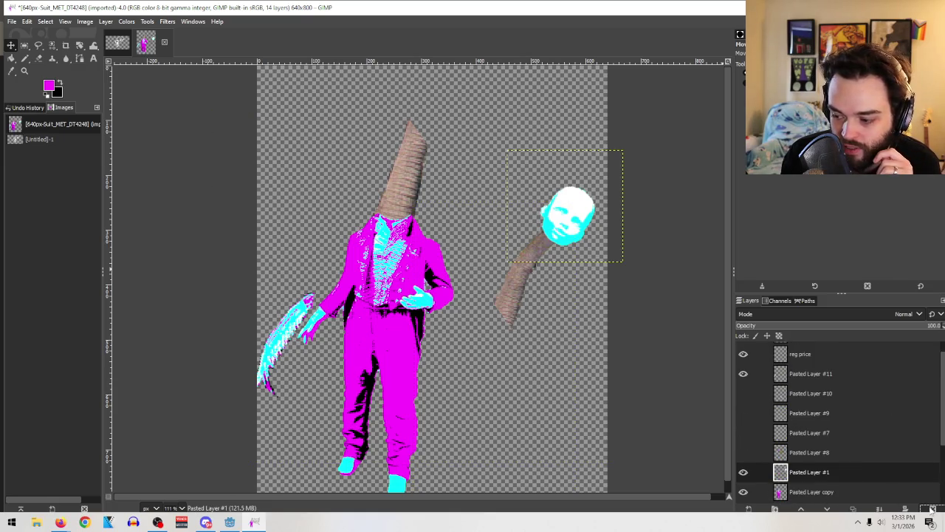
# Step: Delete Pasted Layers #8, #7 and #9, then switch to the browser window
pyautogui.click(820, 452)
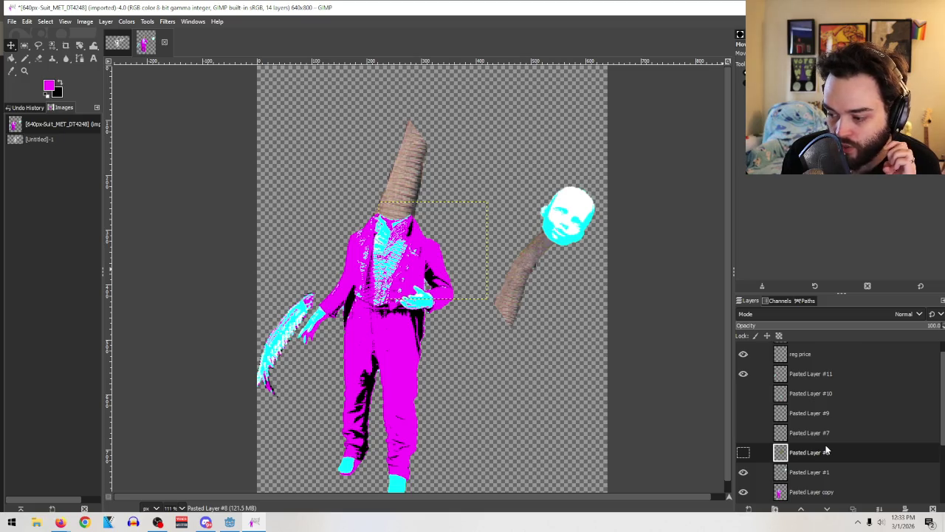
pyautogui.click(934, 509)
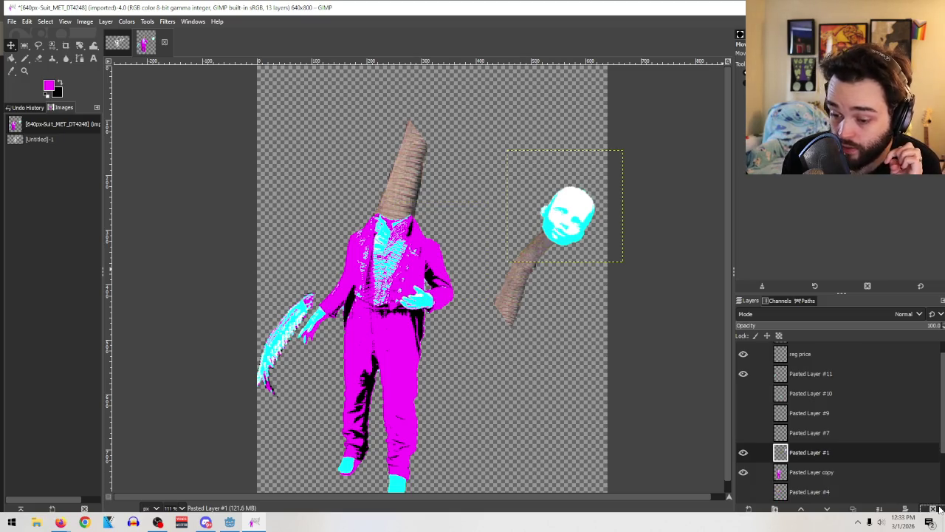
pyautogui.click(883, 432)
pyautogui.click(934, 509)
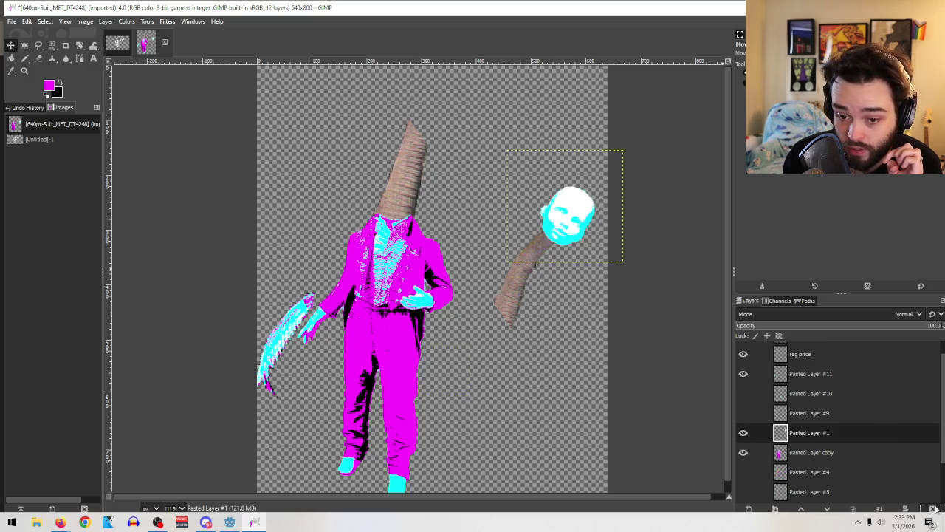
pyautogui.click(826, 415)
pyautogui.click(935, 510)
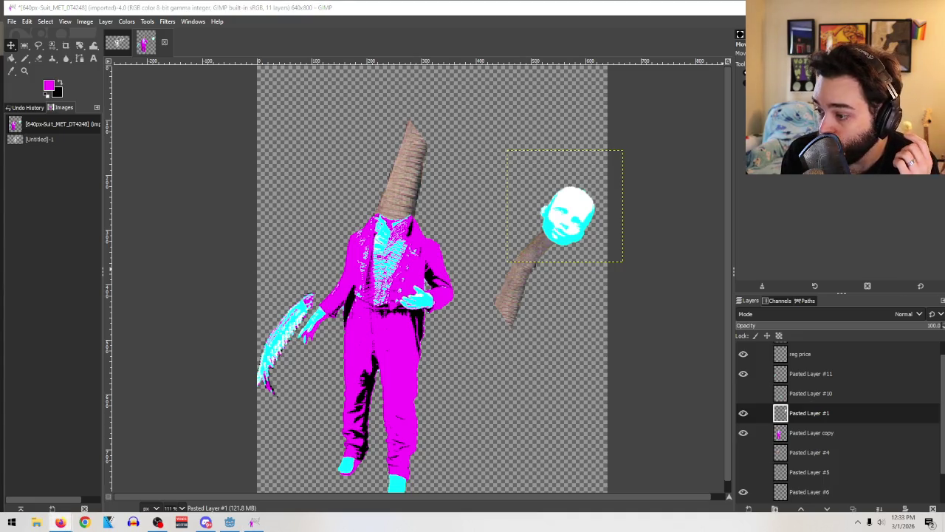
pyautogui.hotkey('alt', 'Tab')
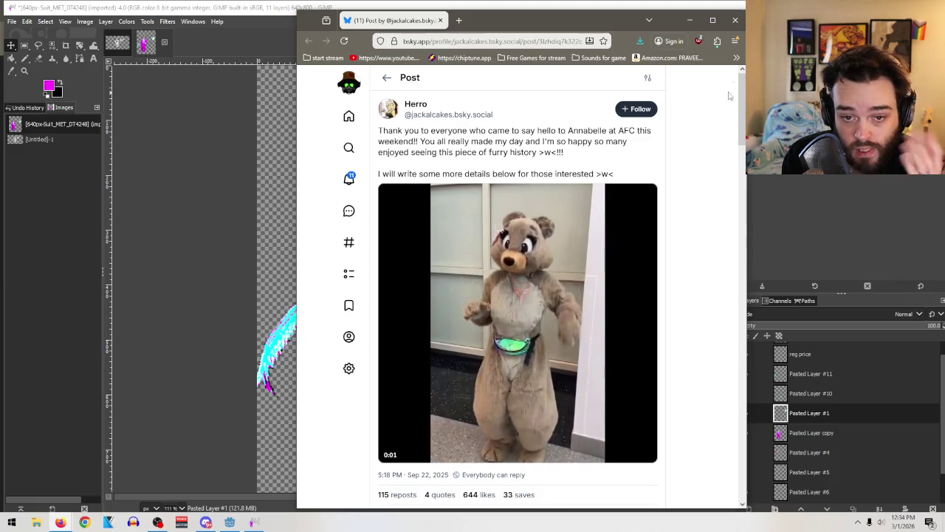
pyautogui.click(736, 20)
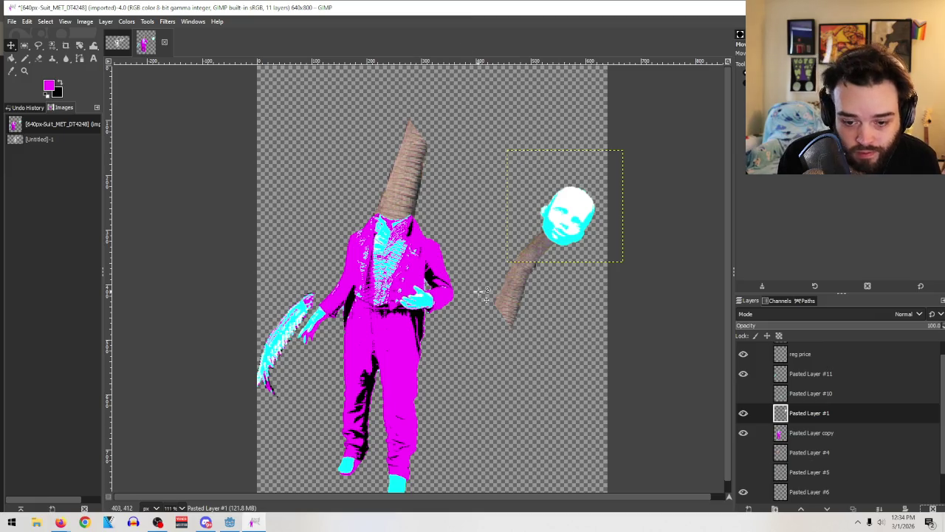
# Step: Nudge the left cyan blade slightly right and down
pyautogui.moveTo(283, 331); pyautogui.dragTo(303, 336)
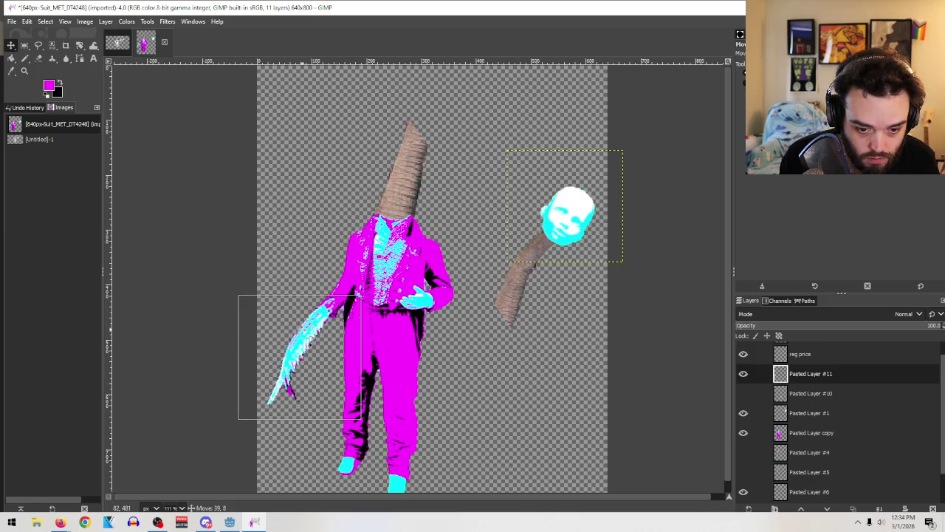
pyautogui.moveTo(302, 333); pyautogui.dragTo(302, 336)
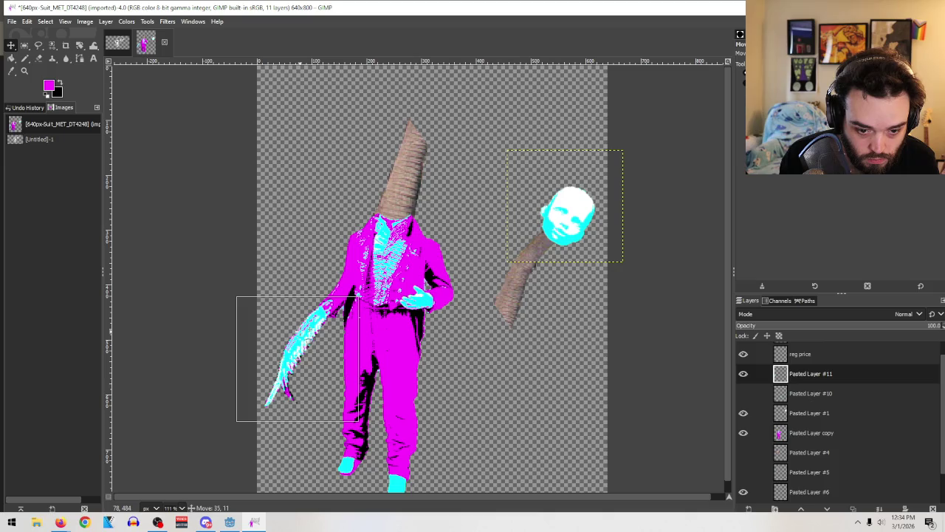
pyautogui.click(303, 336)
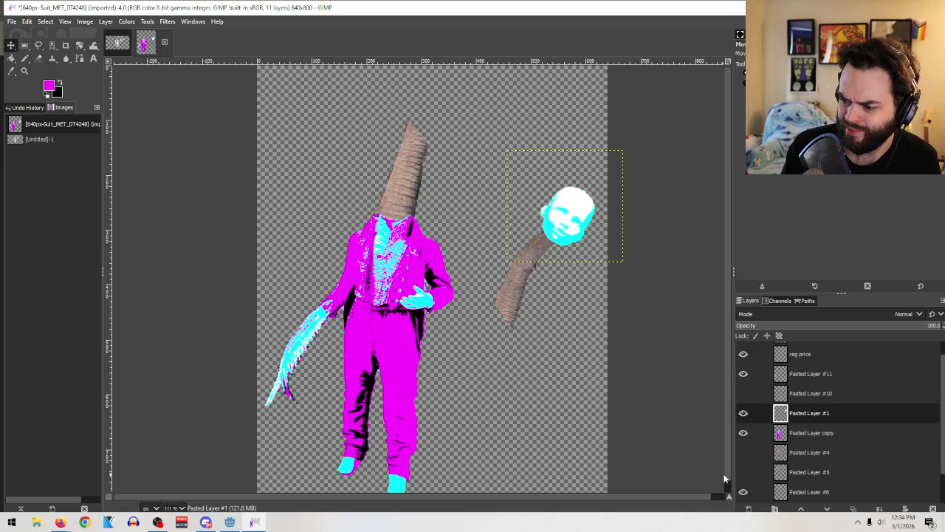
# Step: Show the hidden Pasted Layer #10 blade and duplicate it as Pasted Layer #12
pyautogui.click(783, 393)
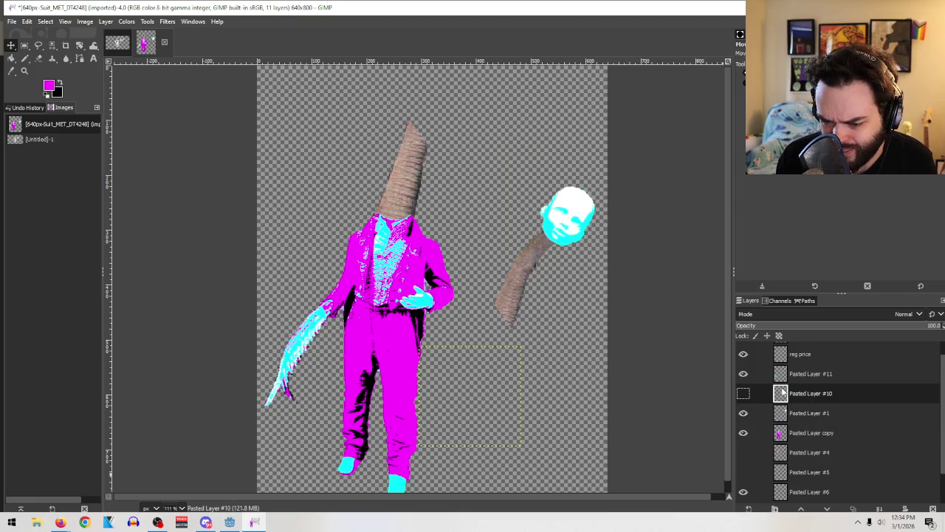
pyautogui.click(743, 393)
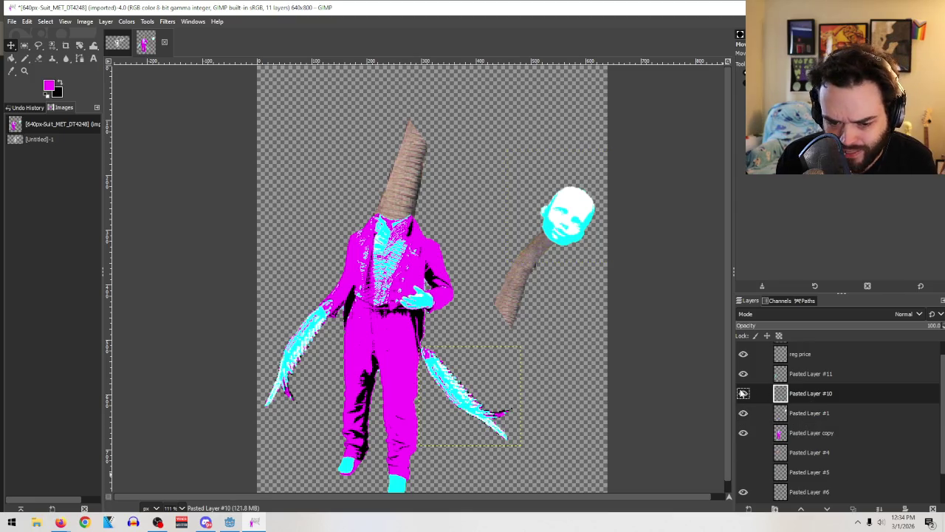
pyautogui.rightClick(817, 393)
pyautogui.click(830, 185)
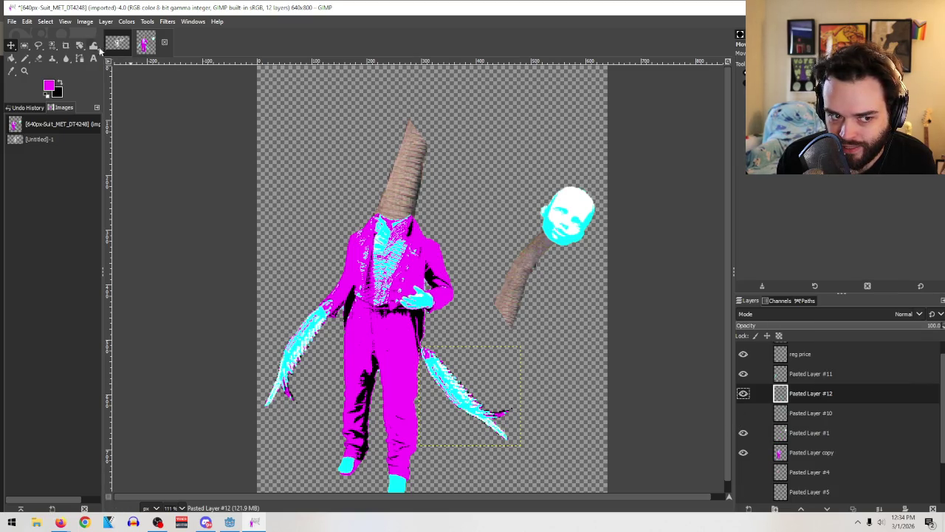
# Step: Try rotating the duplicated blade to about 145° and moving it onto the torso, then undo
pyautogui.click(65, 45)
pyautogui.moveTo(504, 362); pyautogui.dragTo(509, 403)
pyautogui.moveTo(509, 366); pyautogui.dragTo(510, 432)
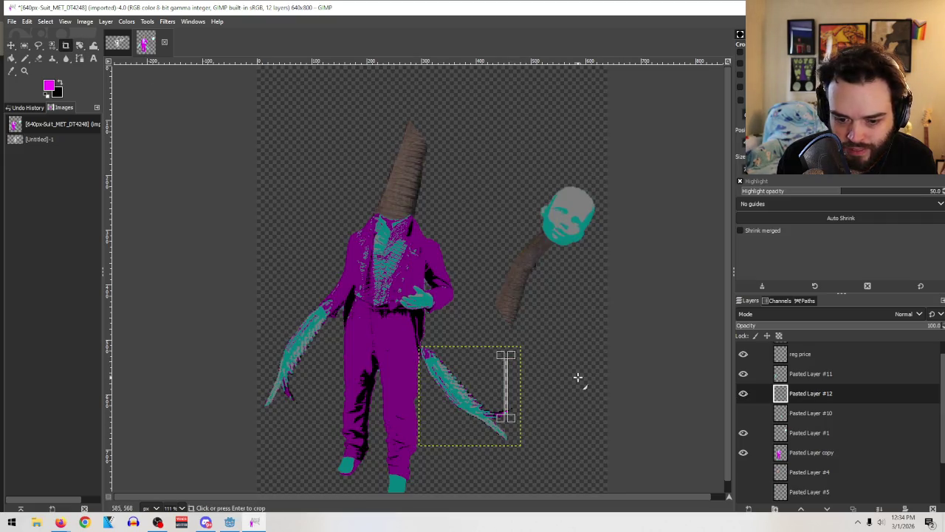
pyautogui.press('Escape')
pyautogui.click(80, 45)
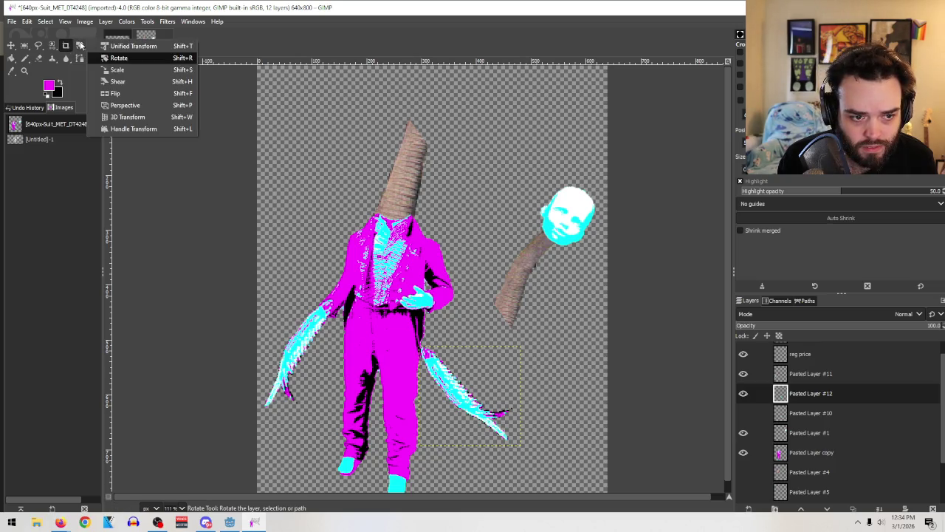
pyautogui.click(119, 57)
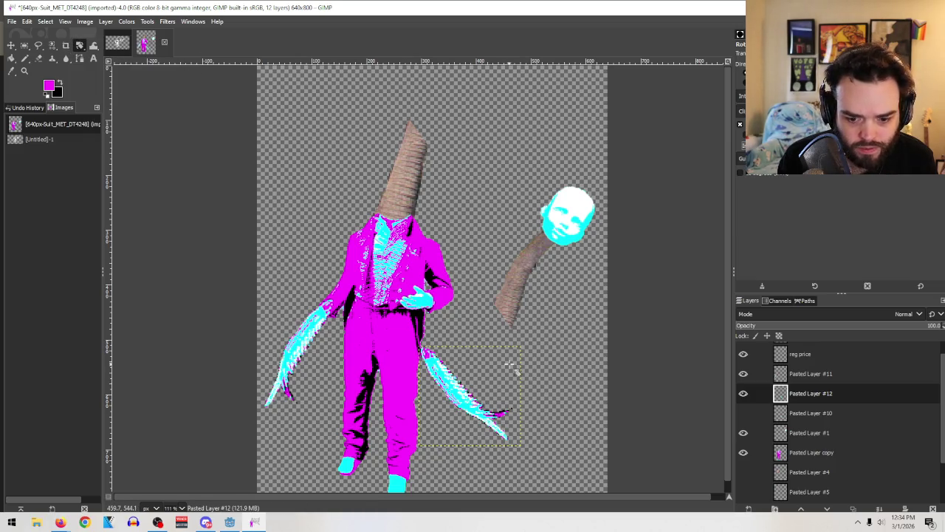
pyautogui.moveTo(509, 365); pyautogui.dragTo(472, 412)
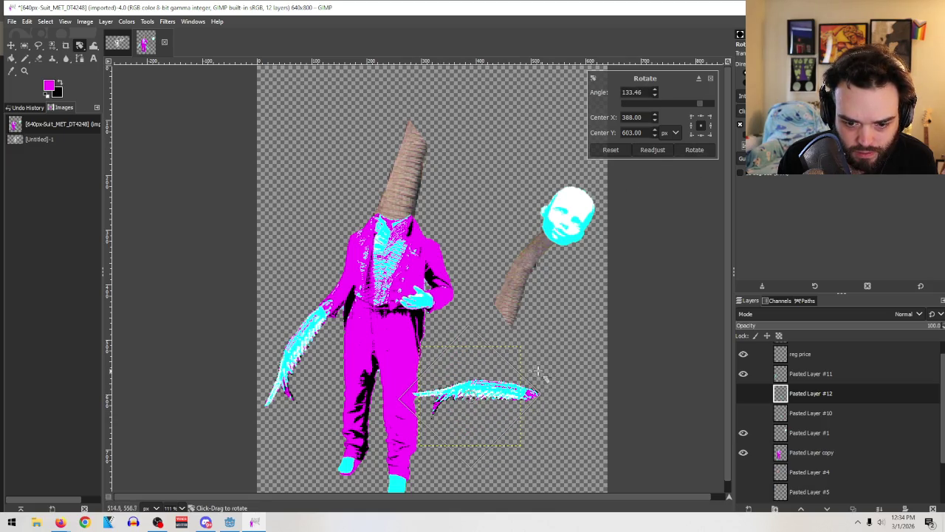
pyautogui.moveTo(516, 373); pyautogui.dragTo(517, 385)
pyautogui.click(694, 150)
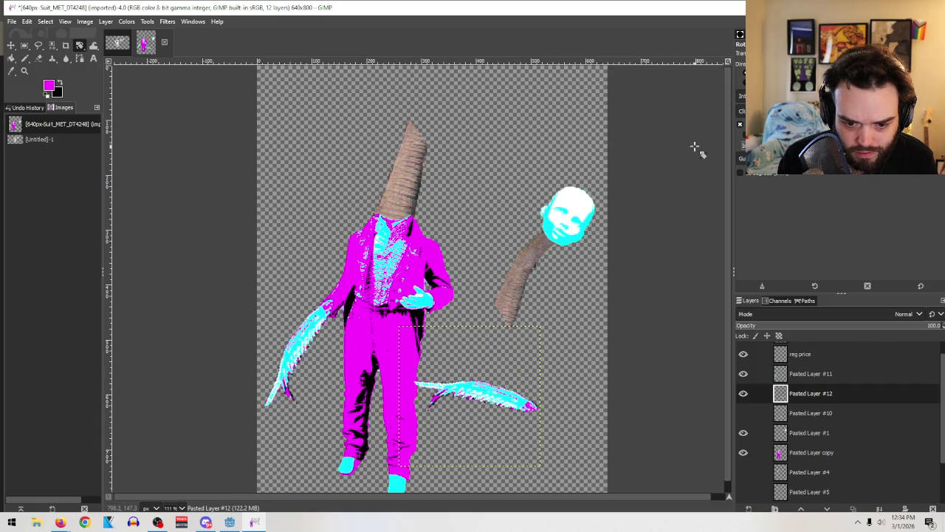
pyautogui.click(11, 45)
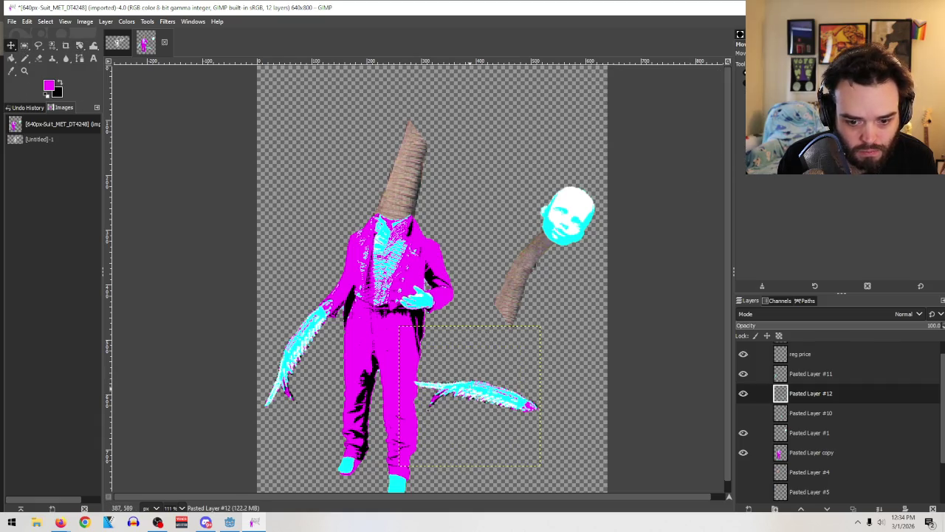
pyautogui.moveTo(469, 388); pyautogui.dragTo(391, 292)
pyautogui.hotkey('ctrl', 'z')
pyautogui.hotkey('ctrl', 'z')
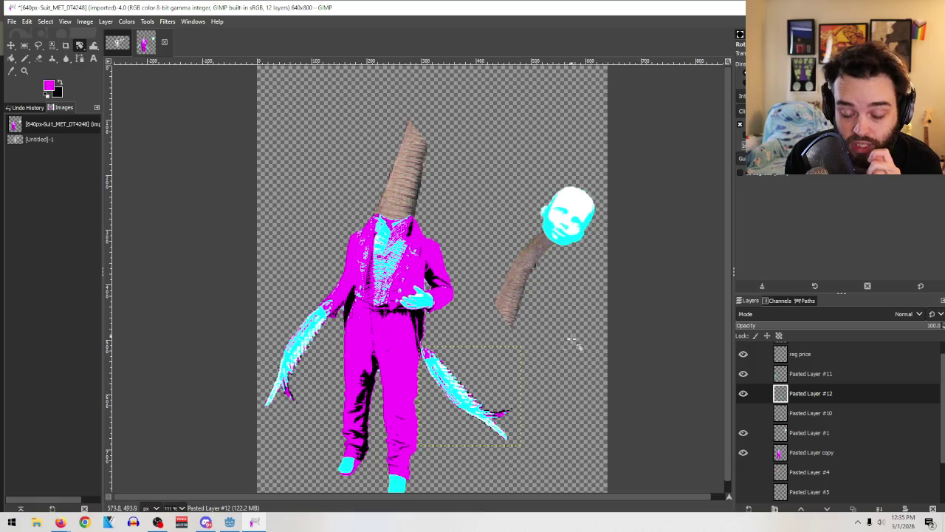
# Step: Try rotating the lower-right blade upward, then cancel without applying
pyautogui.moveTo(517, 422)
pyautogui.mouseDown()
pyautogui.moveTo(484, 430)
pyautogui.moveTo(399, 382)
pyautogui.mouseUp()
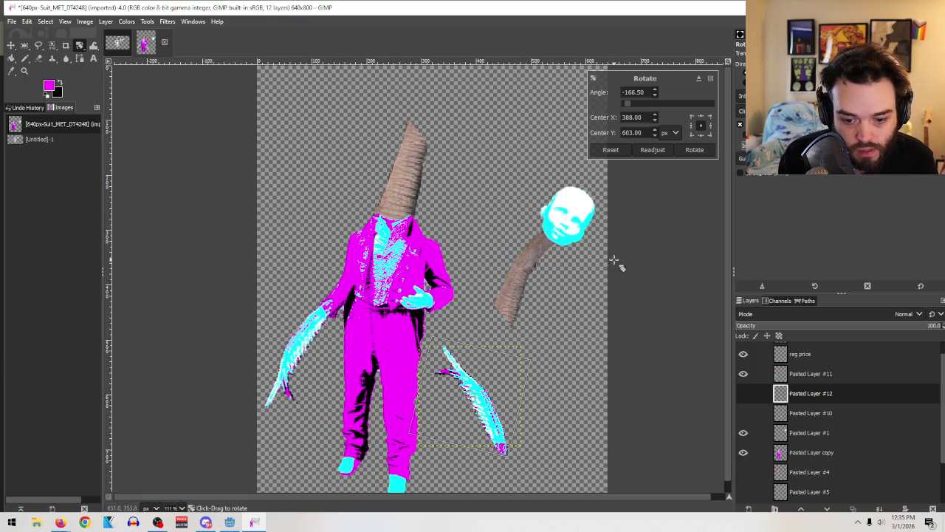
pyautogui.press('Escape')
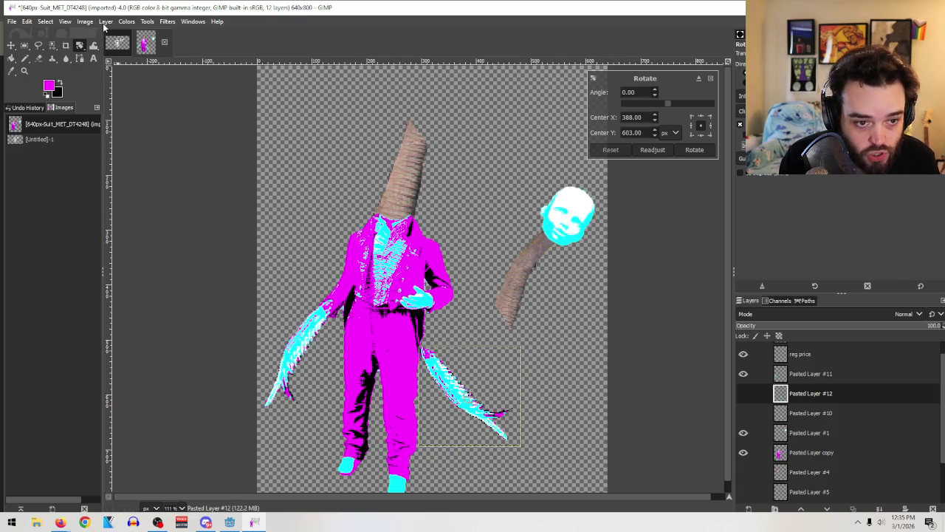
pyautogui.click(126, 22)
pyautogui.press('Escape')
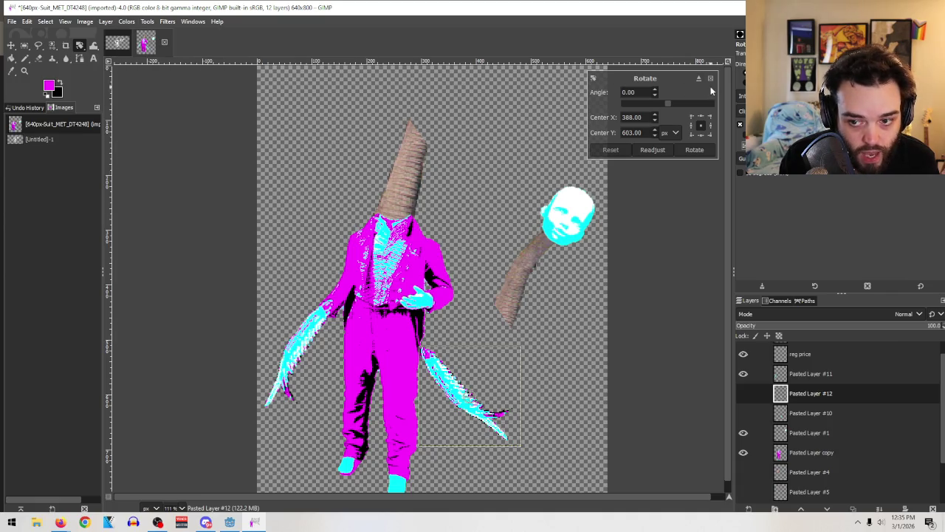
pyautogui.click(711, 78)
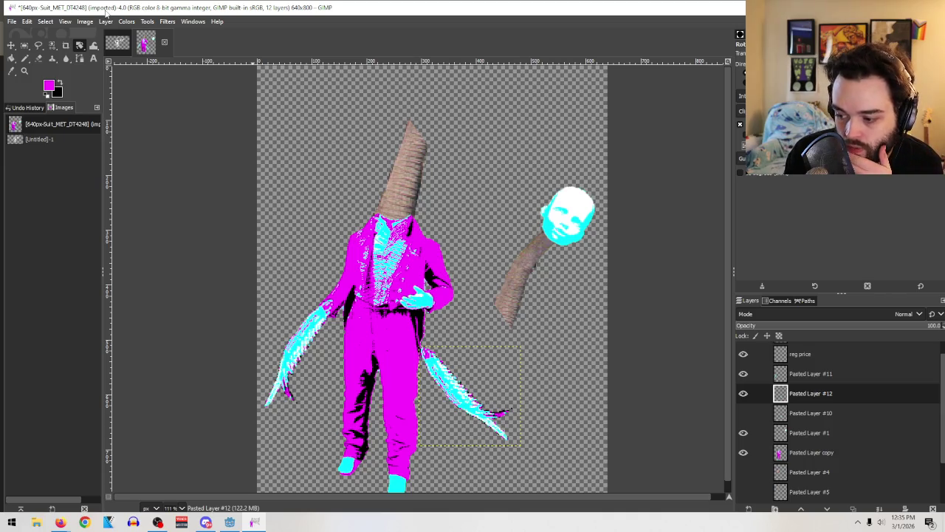
# Step: Flip the duplicated blade vertically and rotate it to -117°
pyautogui.click(121, 22)
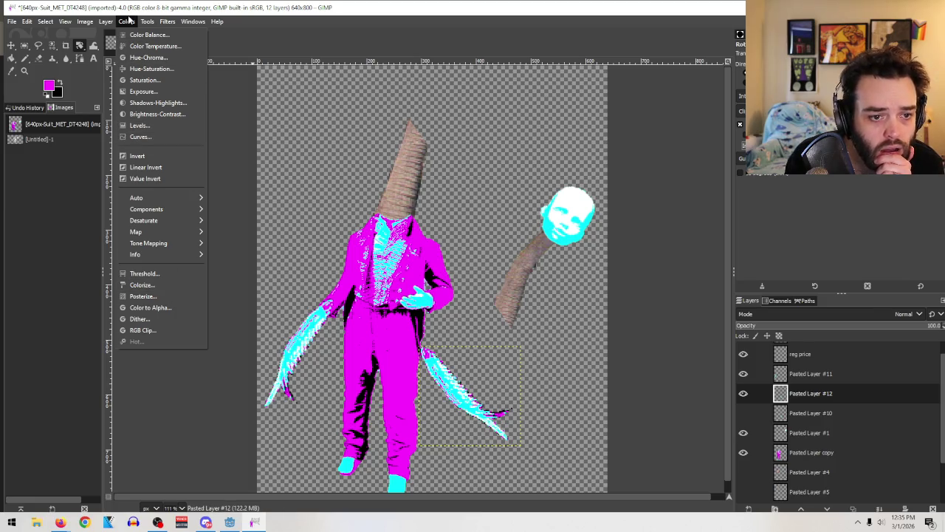
pyautogui.click(127, 21)
pyautogui.click(106, 21)
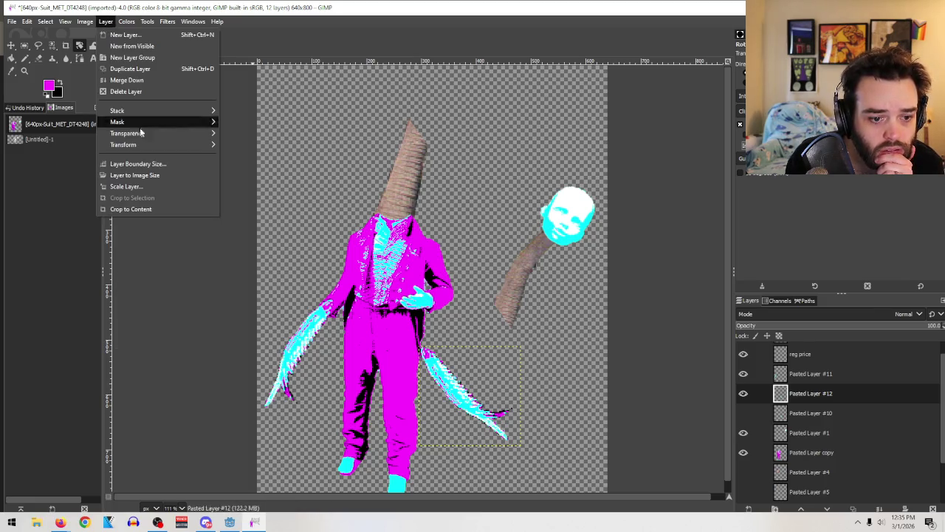
pyautogui.moveTo(124, 145)
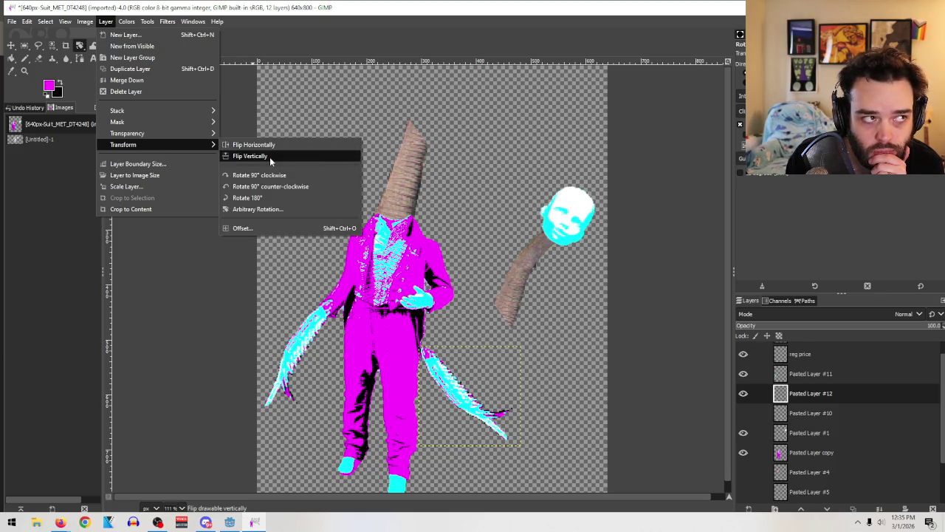
pyautogui.click(268, 156)
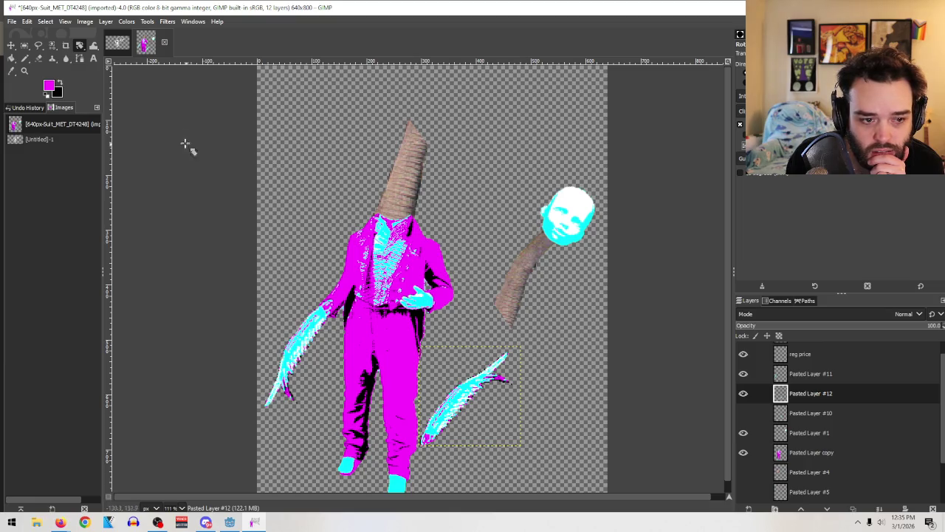
pyautogui.moveTo(449, 440); pyautogui.dragTo(486, 401)
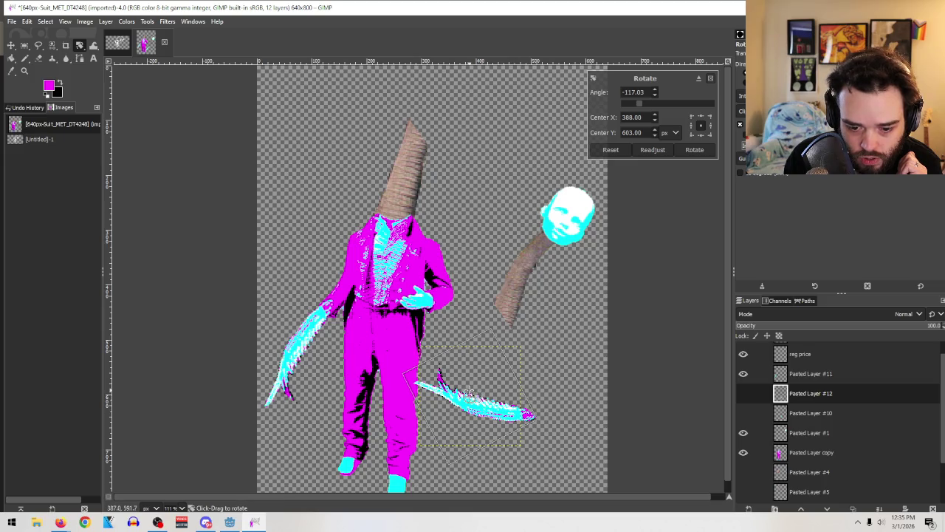
pyautogui.click(693, 149)
pyautogui.click(11, 45)
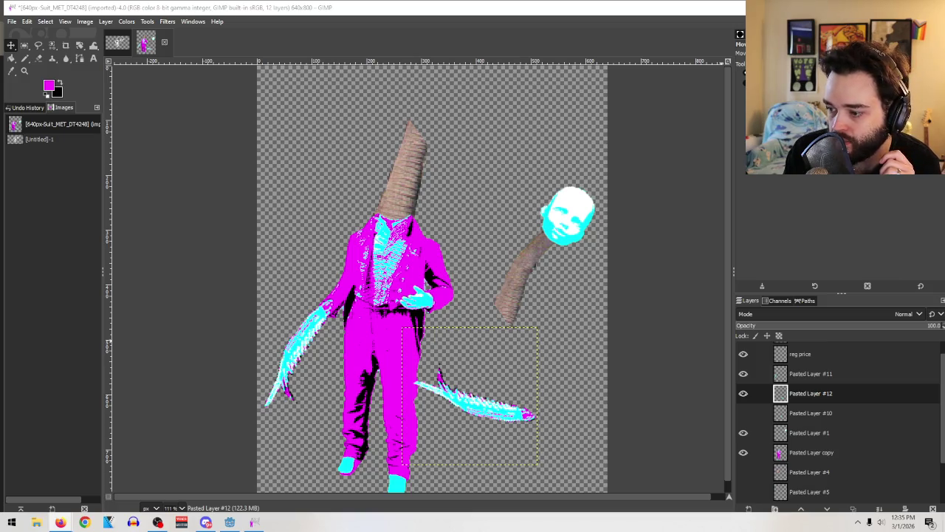
# Step: Move Pasted Layer #12's blade onto the waist, set its opacity to about 47%, and zoom into the torso
pyautogui.moveTo(501, 416); pyautogui.dragTo(398, 296)
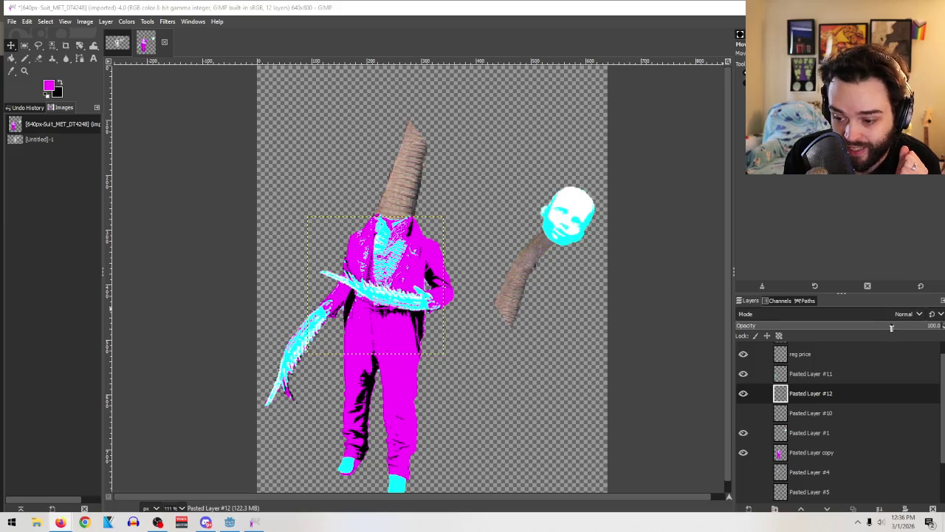
pyautogui.moveTo(891, 328); pyautogui.dragTo(817, 331)
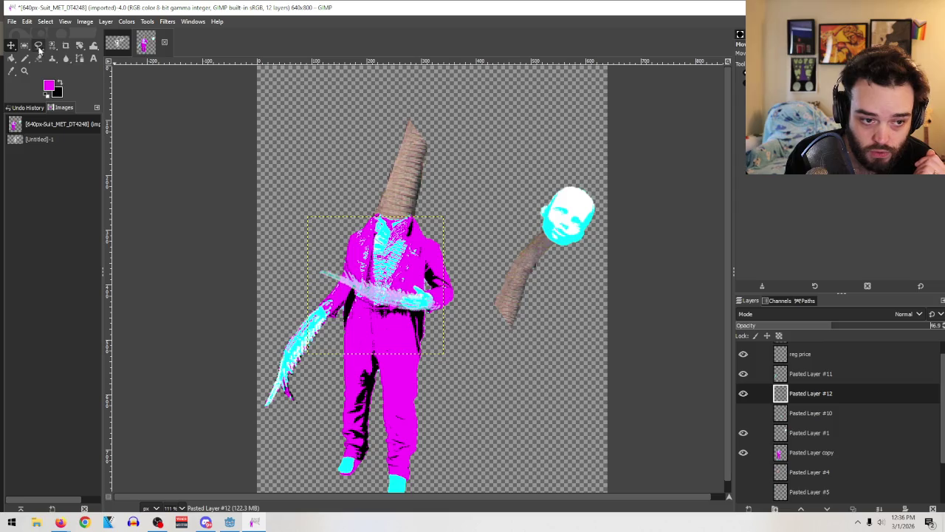
pyautogui.click(25, 70)
pyautogui.moveTo(496, 387); pyautogui.dragTo(344, 235)
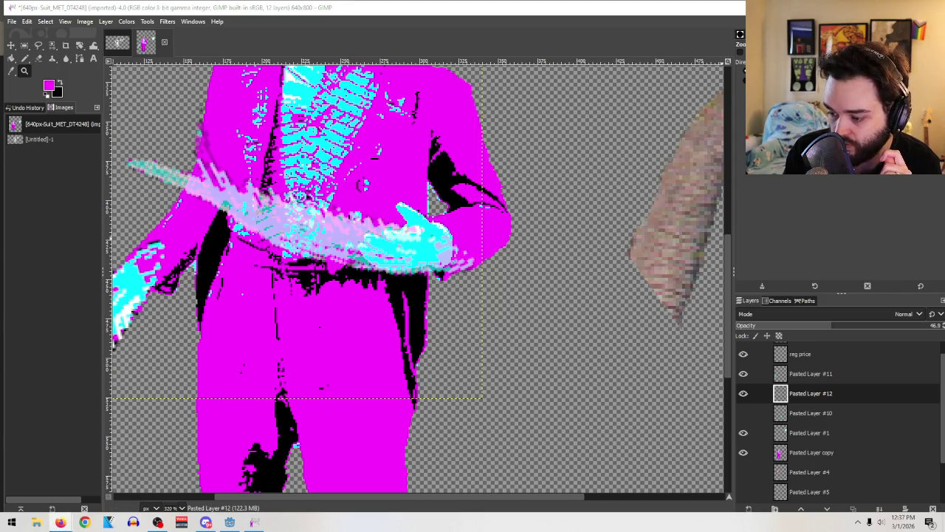
# Step: With a smaller eraser, trim the blade over the hand, sleeve and right leg, then restore 100% opacity
pyautogui.click(38, 58)
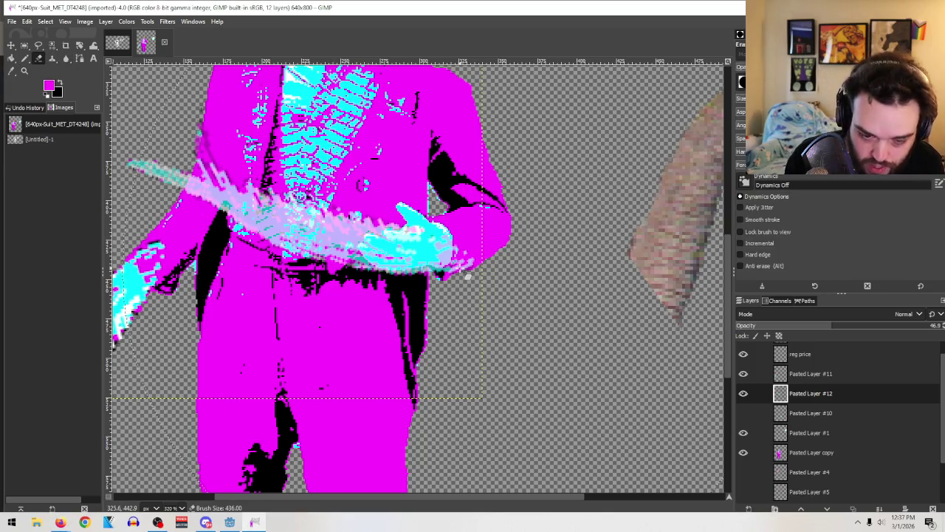
pyautogui.press('[')
pyautogui.press('[')
pyautogui.press('[')
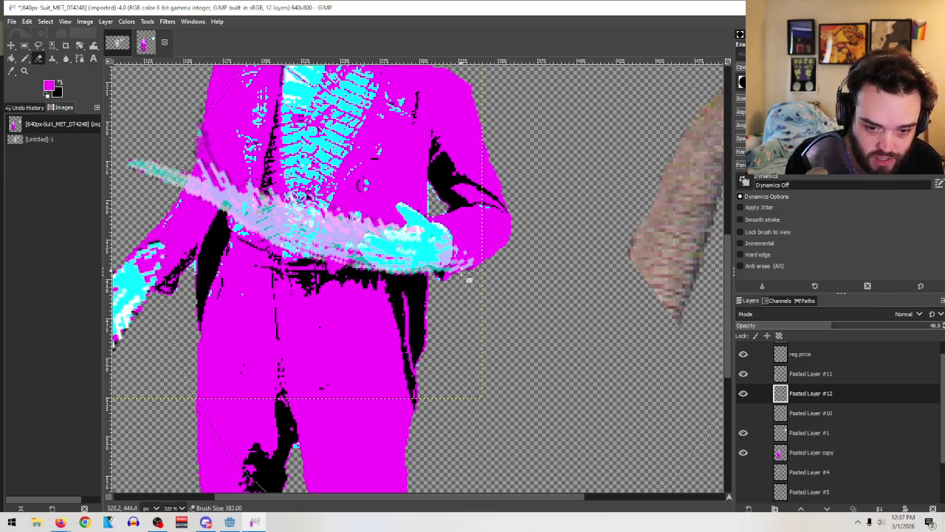
pyautogui.press('[')
pyautogui.press('[')
pyautogui.press('[')
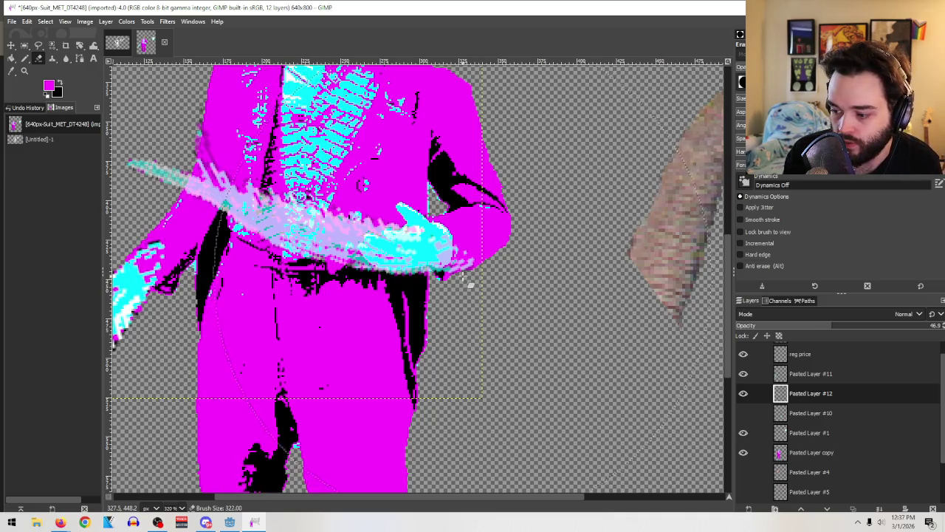
pyautogui.press('[')
pyautogui.press('[')
pyautogui.press('[')
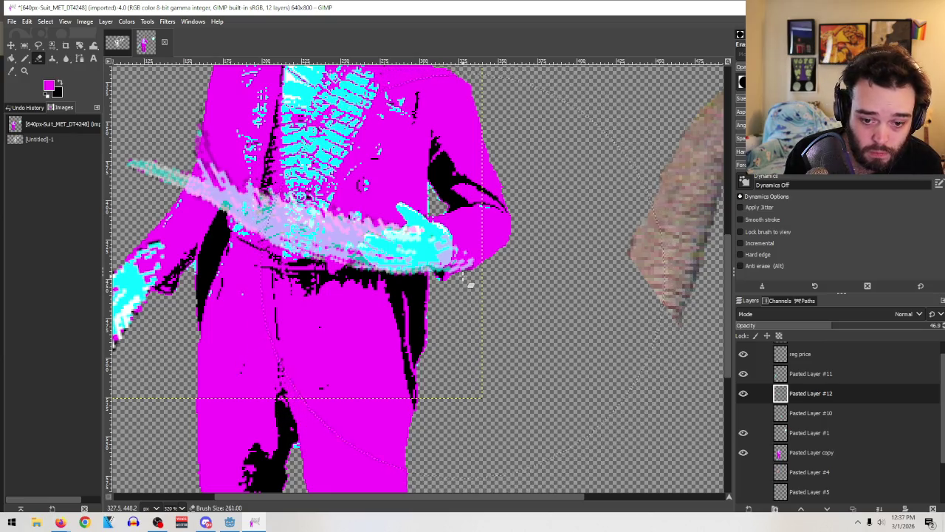
pyautogui.press('[')
pyautogui.press('[')
pyautogui.press('[')
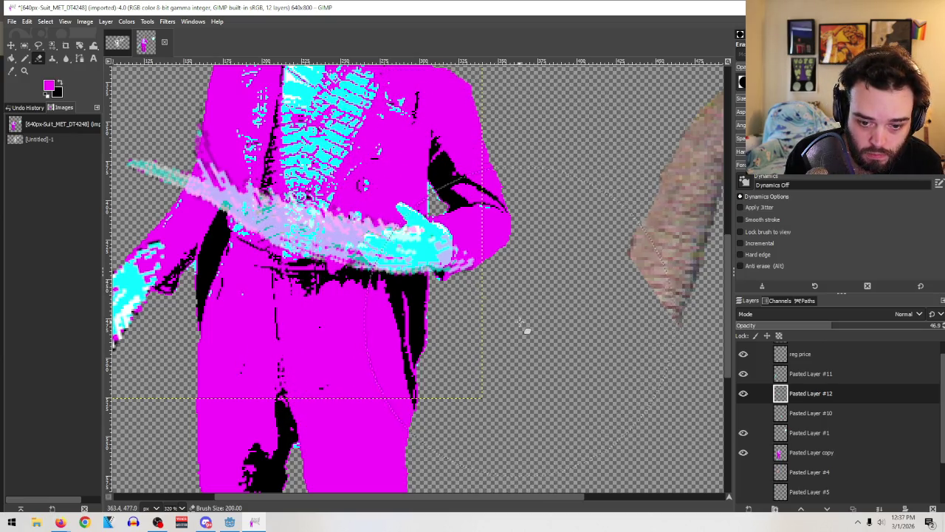
pyautogui.press('[')
pyautogui.press('[')
pyautogui.press('[')
pyautogui.press('[')
pyautogui.press('[')
pyautogui.press('[')
pyautogui.press('[')
pyautogui.press('[')
pyautogui.press('[')
pyautogui.press('[')
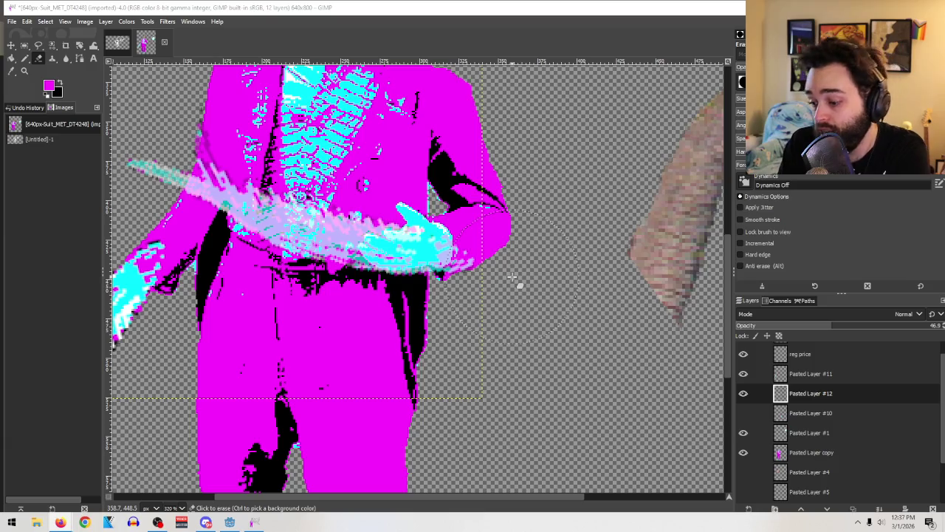
pyautogui.click(511, 276)
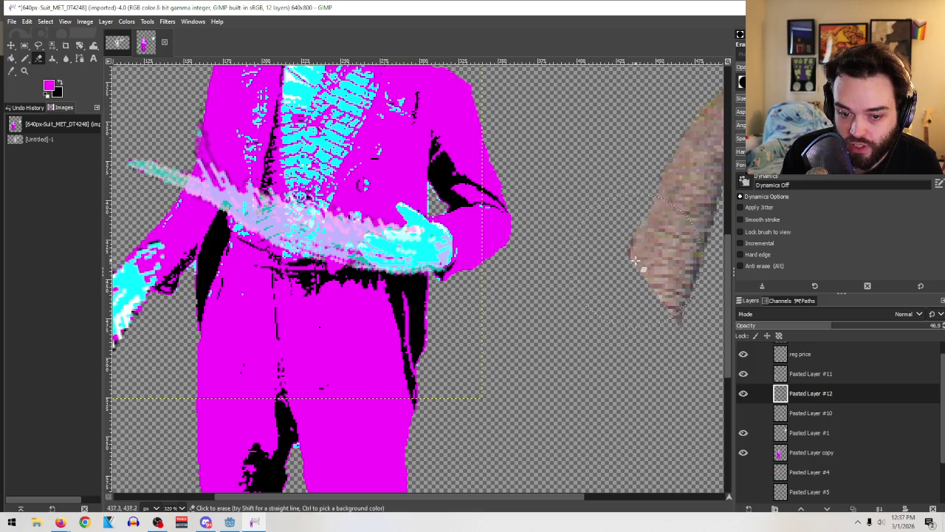
pyautogui.click(458, 258)
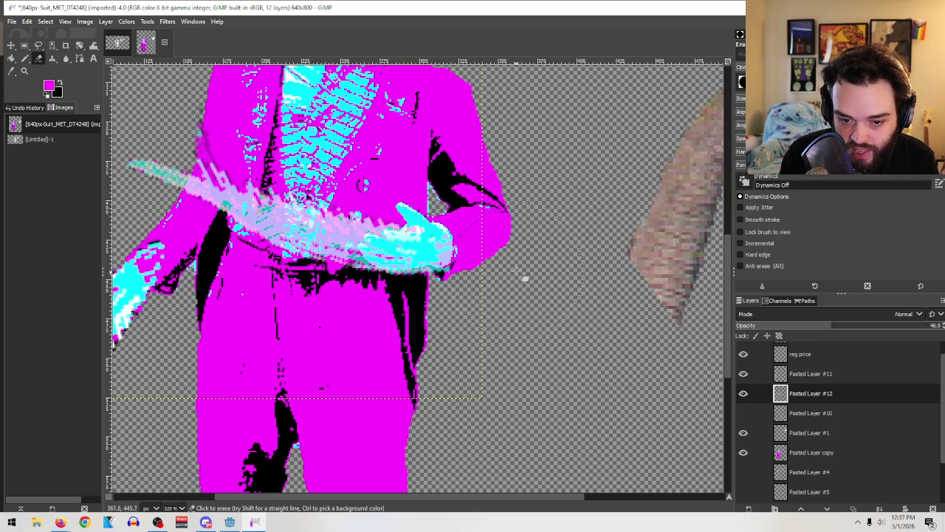
pyautogui.moveTo(480, 336); pyautogui.dragTo(467, 334)
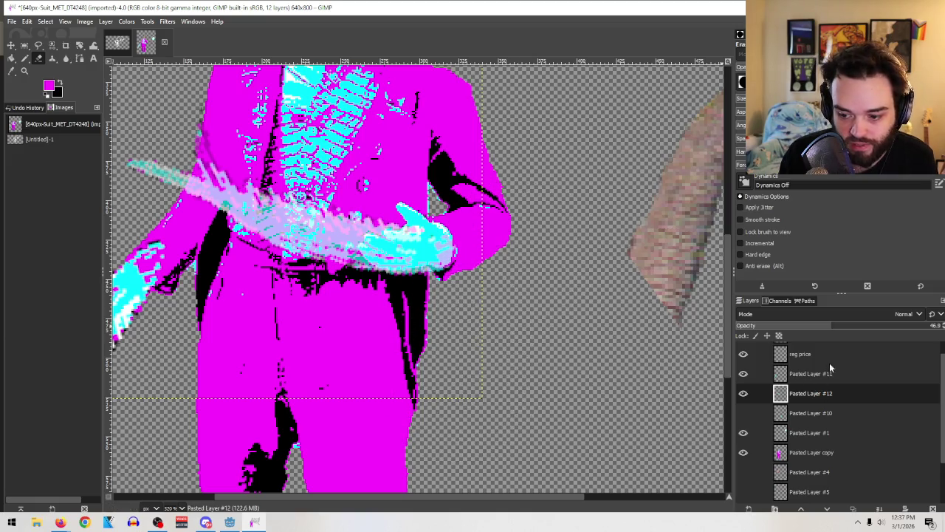
pyautogui.moveTo(830, 325); pyautogui.dragTo(942, 326)
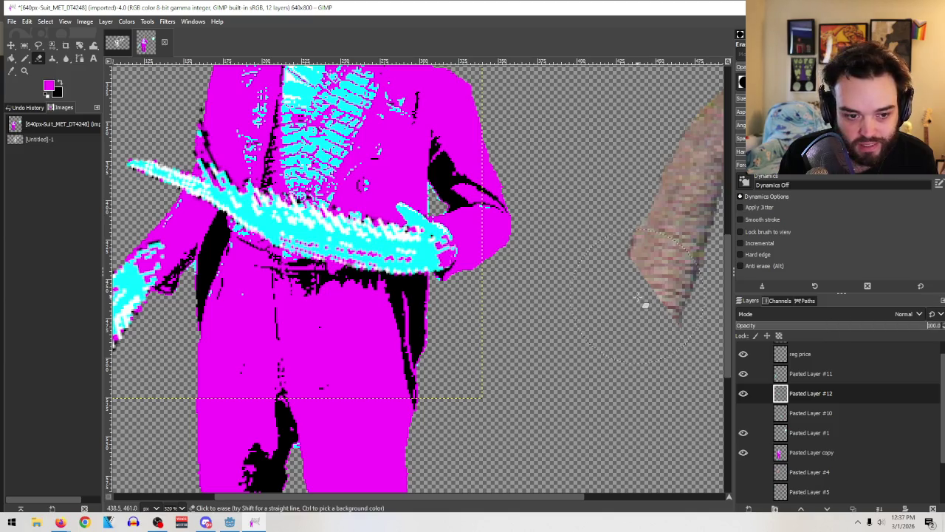
pyautogui.moveTo(580, 496); pyautogui.dragTo(427, 506)
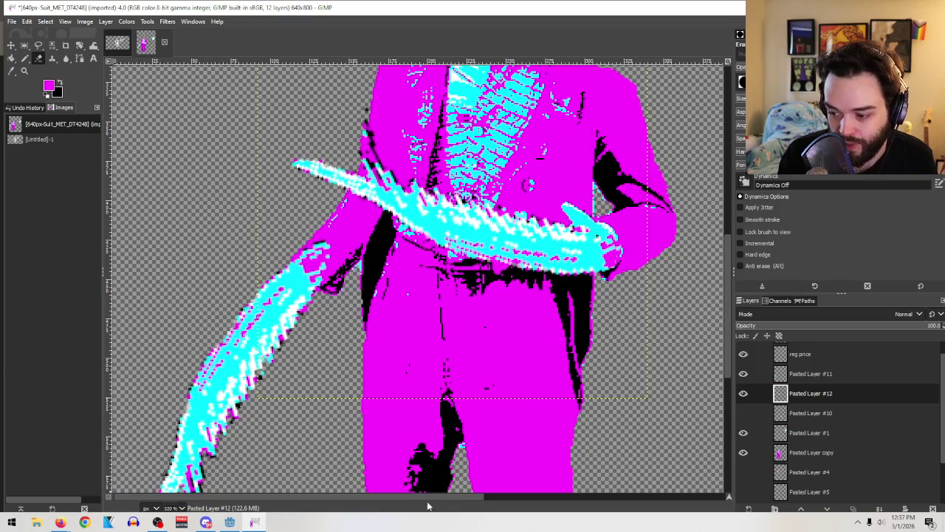
# Step: Fade Pasted Layer #11 to about 46%, erase its pink sleeve streaks, restore 100% opacity, and zoom out
pyautogui.click(809, 375)
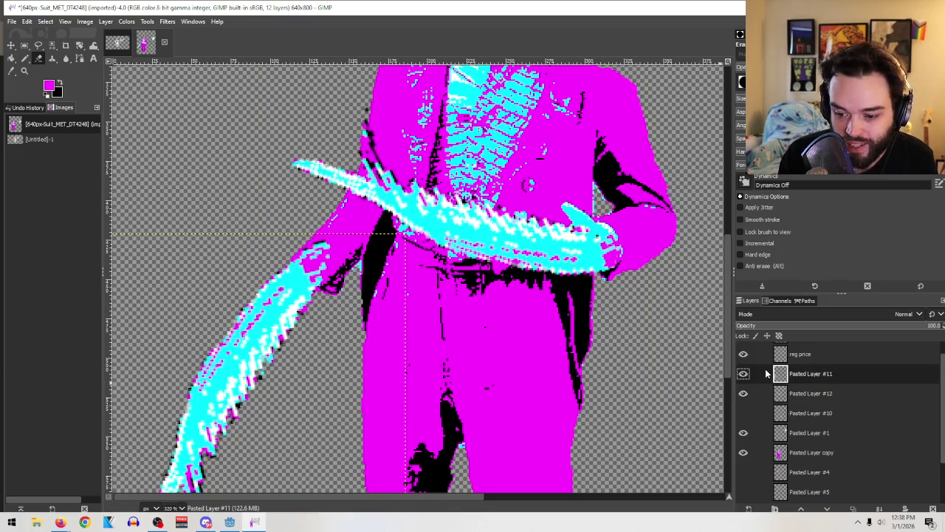
pyautogui.click(859, 328)
pyautogui.moveTo(889, 335); pyautogui.dragTo(829, 337)
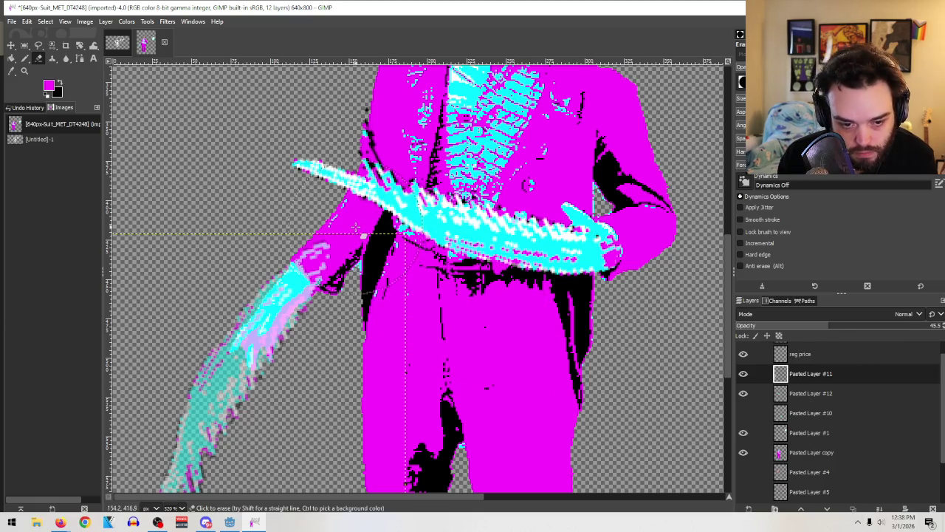
pyautogui.moveTo(325, 246); pyautogui.dragTo(301, 266)
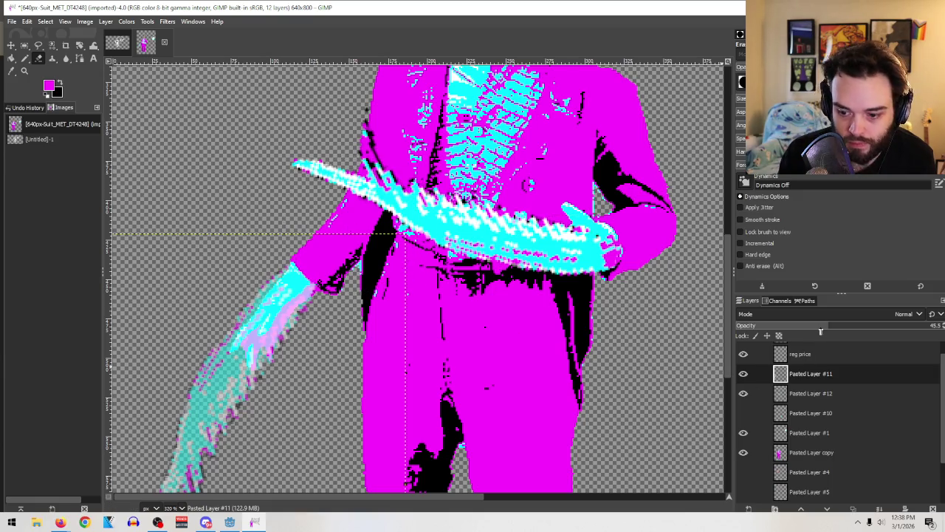
pyautogui.click(827, 318)
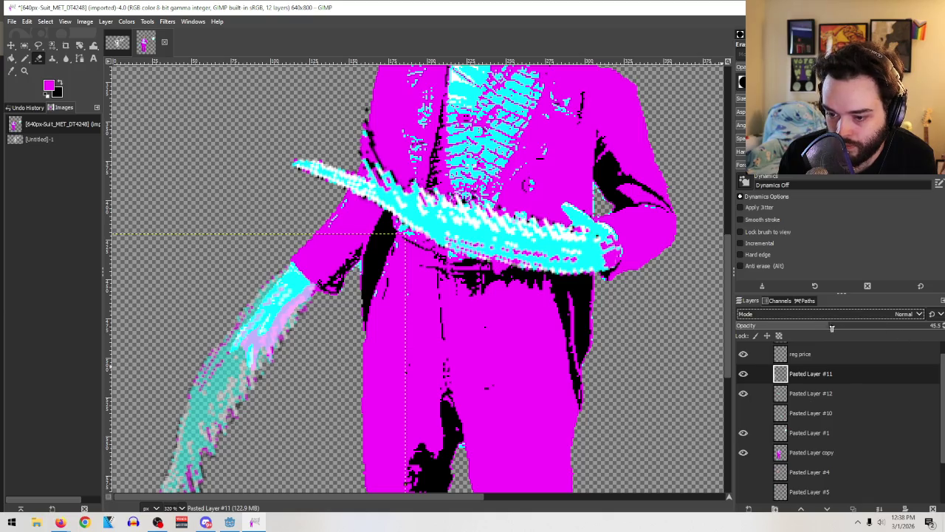
pyautogui.moveTo(831, 326); pyautogui.dragTo(938, 326)
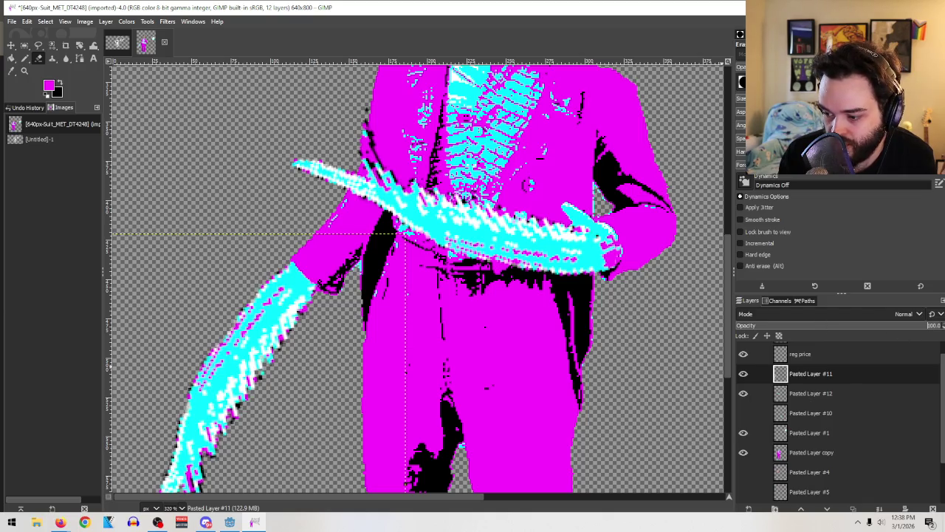
pyautogui.click(23, 72)
pyautogui.scroll(-3, 701, 370)
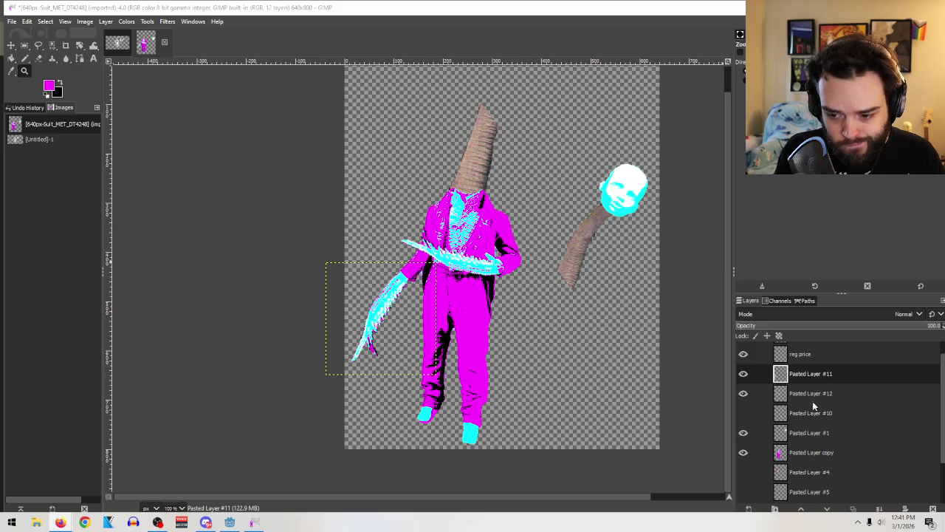
# Step: Make Pasted Layer #1, the cyan face, active and switch to the Wikimedia Commons browser
pyautogui.scroll(1, 836, 402)
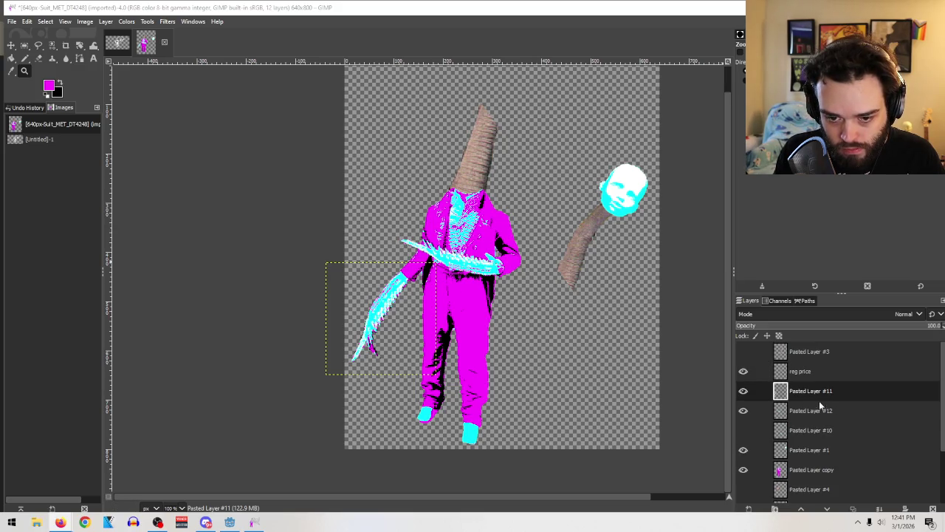
pyautogui.scroll(-4, 819, 400)
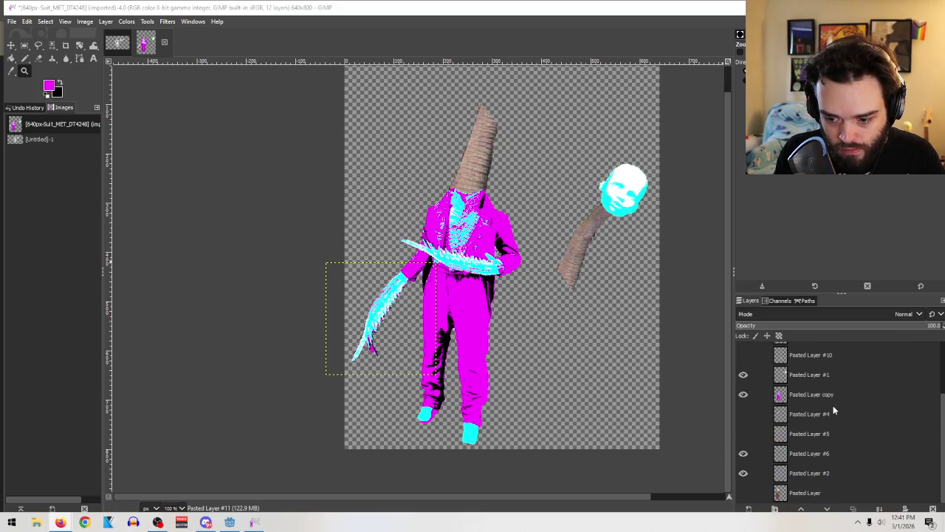
pyautogui.click(810, 375)
pyautogui.click(743, 454)
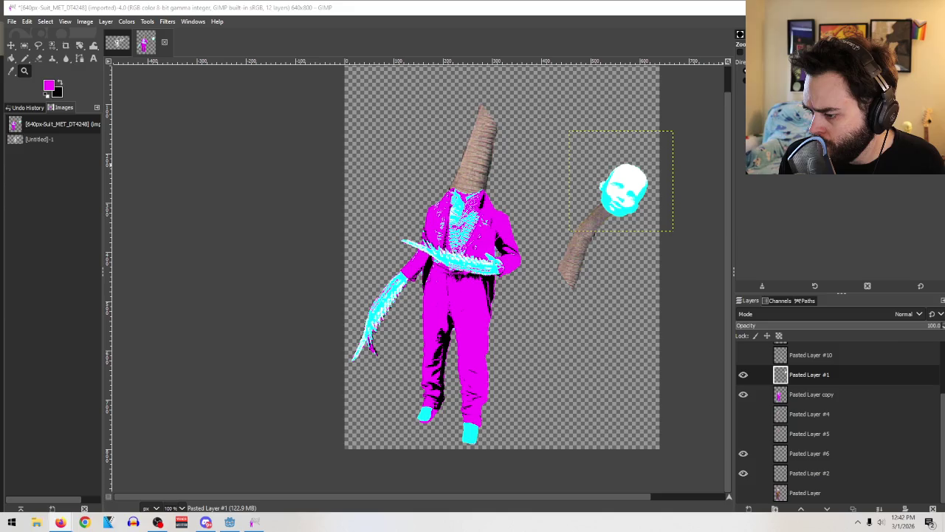
pyautogui.hotkey('alt', 'Tab')
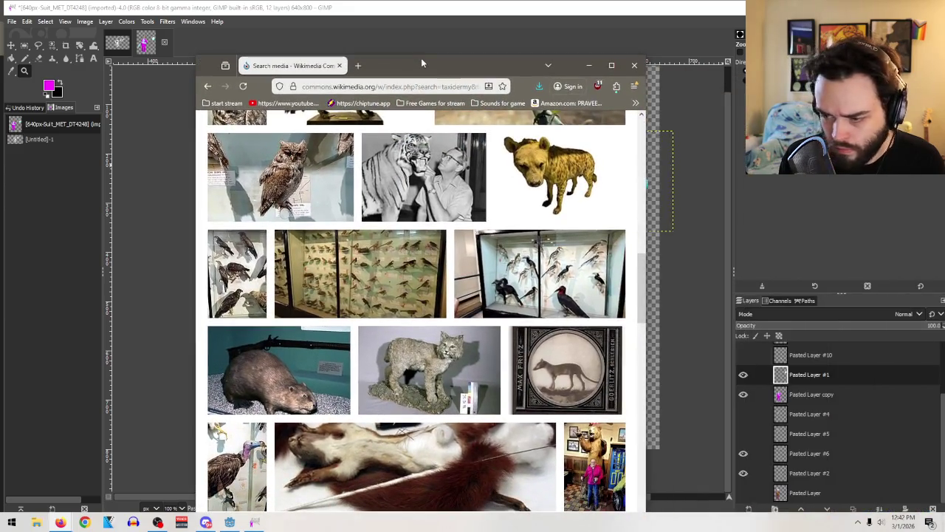
# Step: Open the raccoon dog in a kimono taxidermy image in a new tab
pyautogui.doubleClick(421, 58)
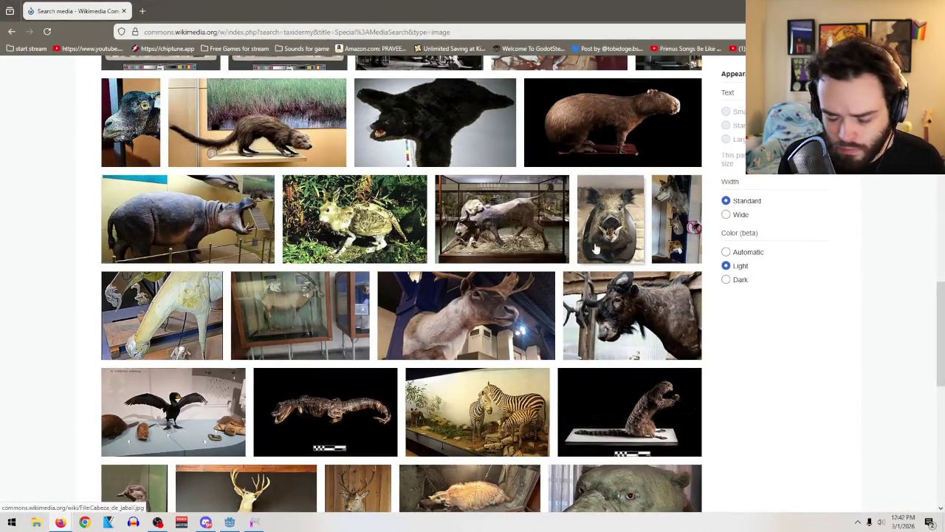
pyautogui.scroll(-3, 507, 313)
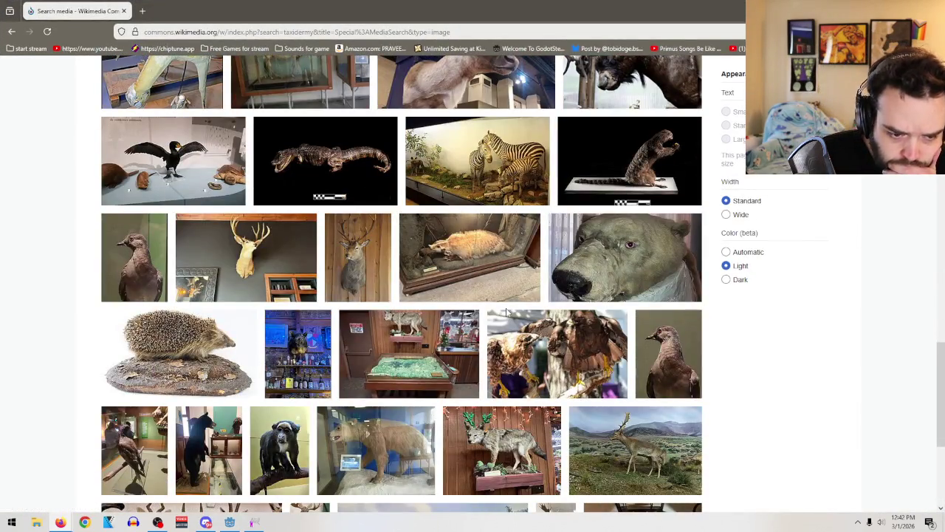
pyautogui.scroll(-2, 507, 314)
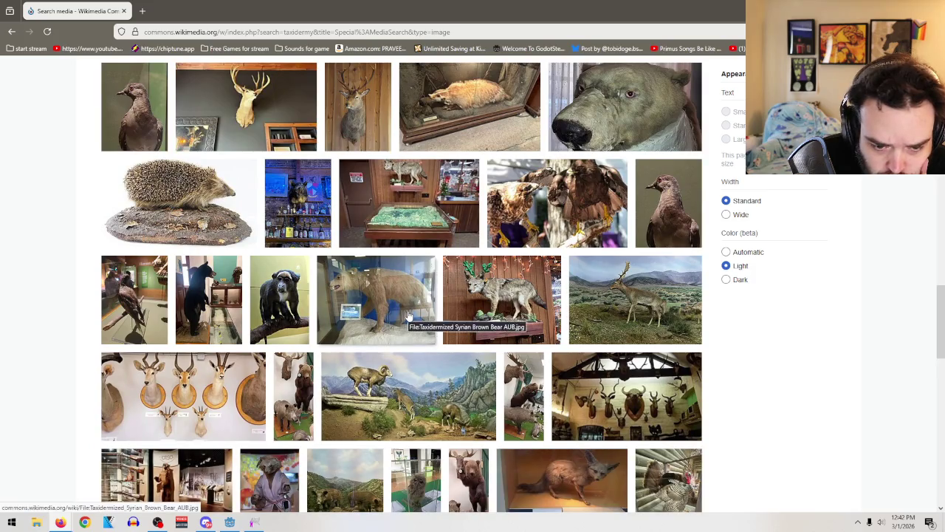
pyautogui.scroll(-1, 405, 310)
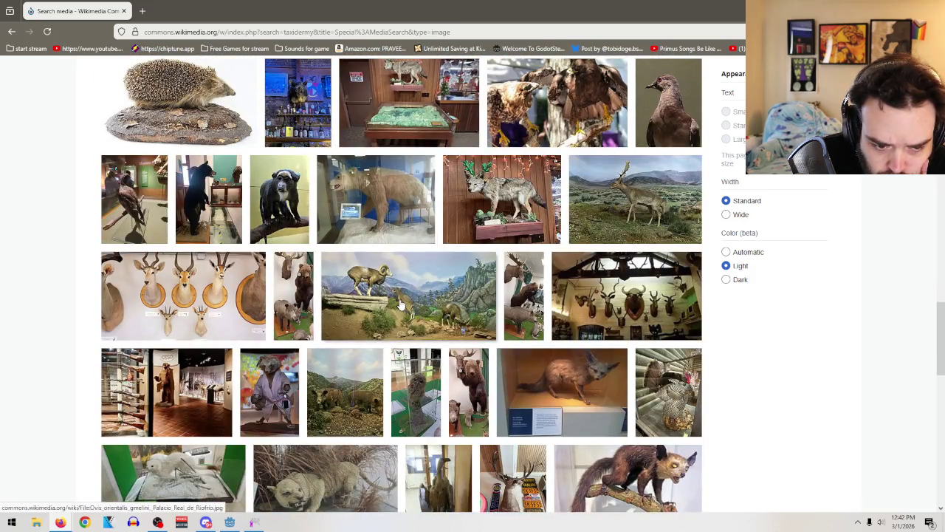
pyautogui.scroll(-1, 469, 295)
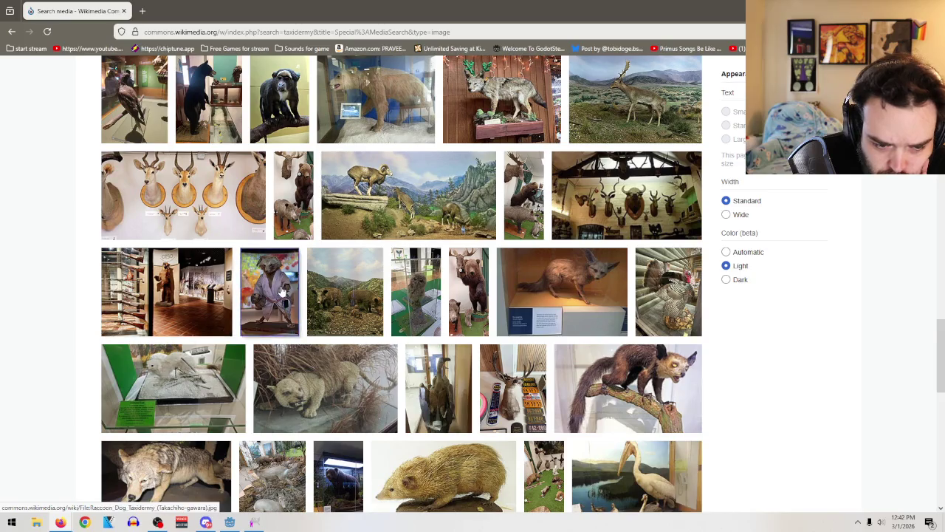
pyautogui.click(281, 293)
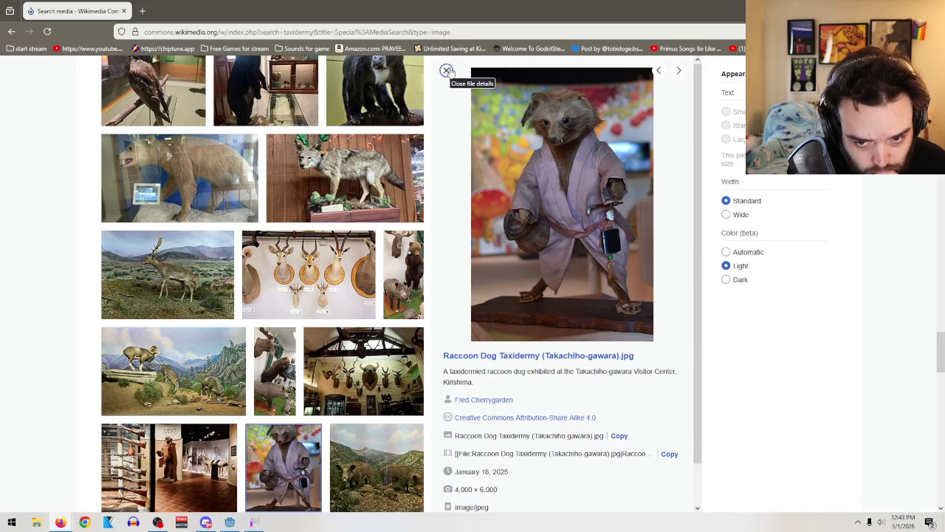
pyautogui.rightClick(519, 170)
pyautogui.click(550, 183)
pyautogui.click(447, 70)
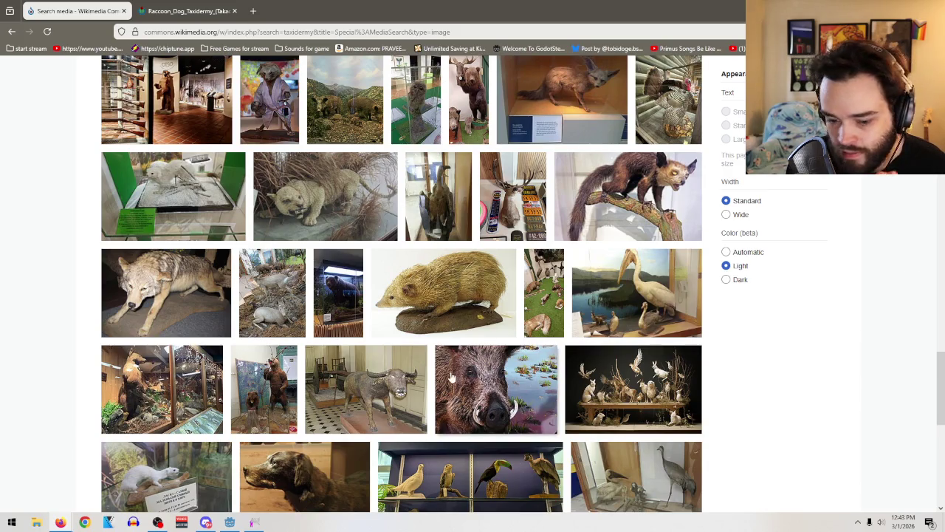
# Step: Load more taxidermy image results and accept the Bored Panda article's privacy notice
pyautogui.scroll(-2, 443, 351)
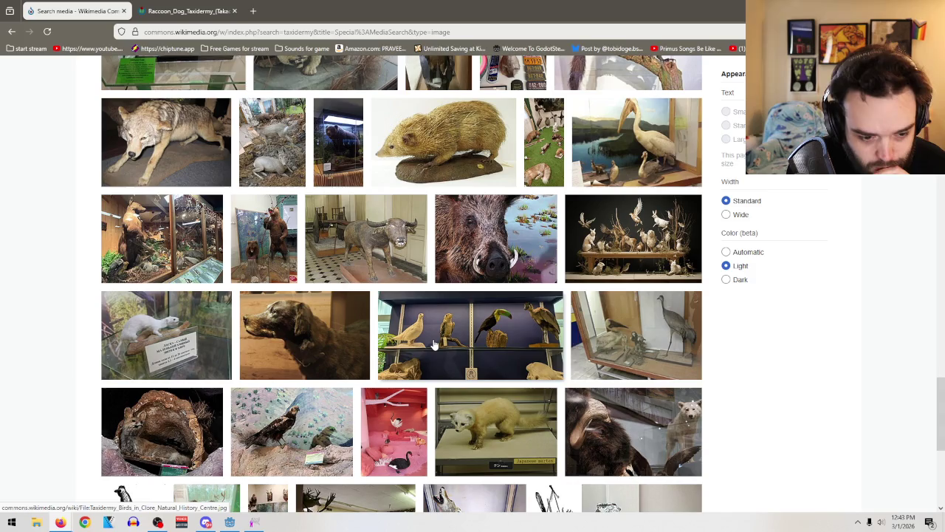
pyautogui.scroll(-2, 436, 346)
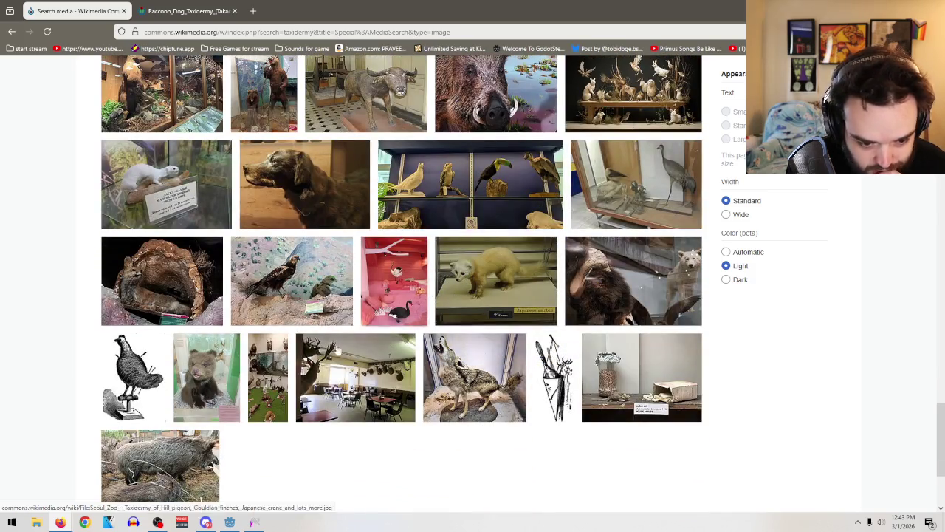
pyautogui.scroll(-2, 482, 380)
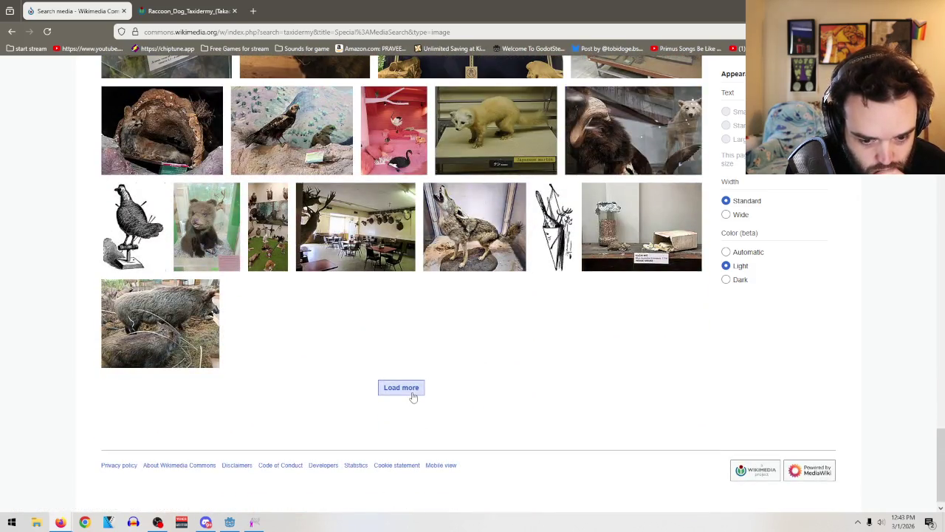
pyautogui.click(411, 392)
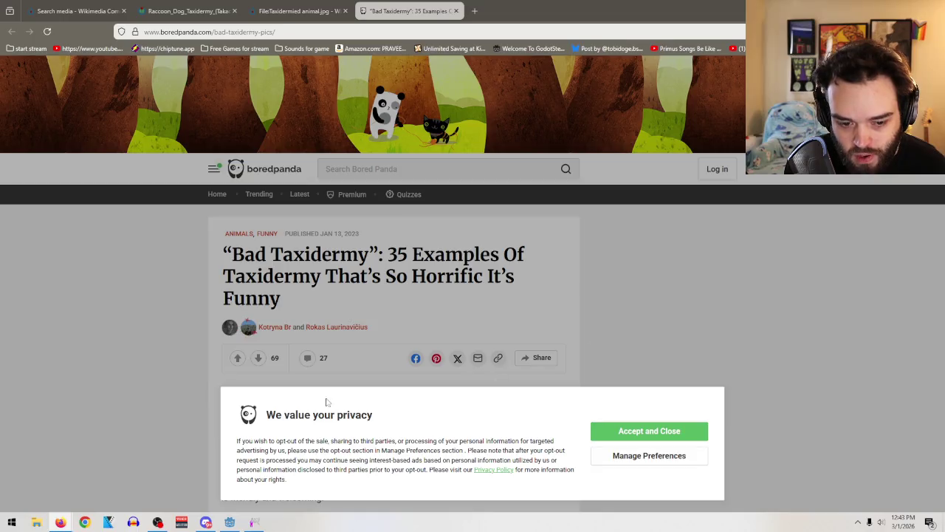
pyautogui.click(681, 434)
# Step: Scroll through the Bored Panda Bad Taxidermy entries and close that article tab
pyautogui.scroll(-5, 459, 370)
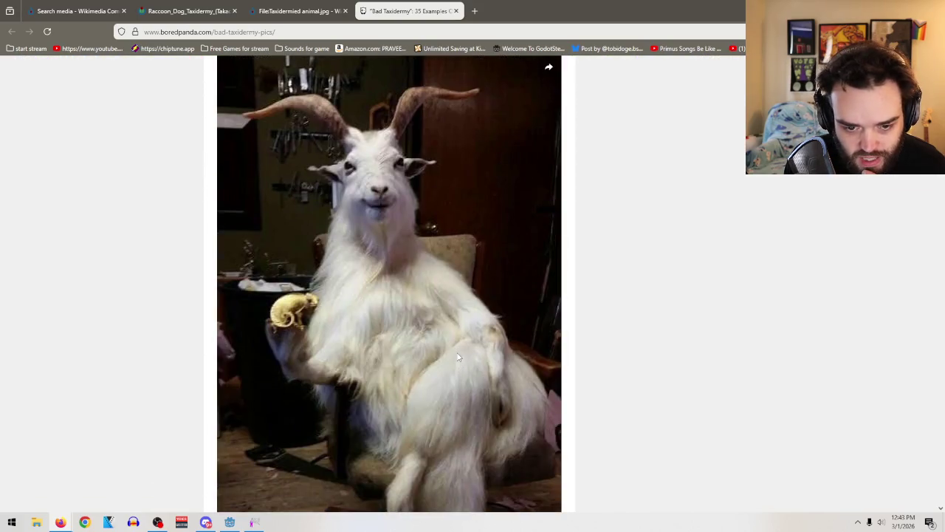
pyautogui.scroll(-5, 458, 357)
pyautogui.scroll(-3, 502, 321)
pyautogui.scroll(-5, 590, 287)
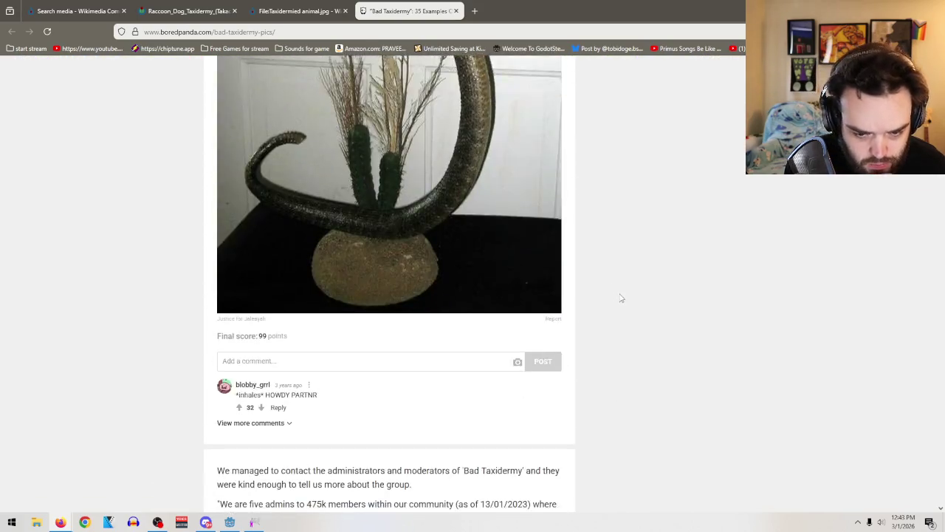
pyautogui.scroll(-5, 621, 298)
pyautogui.scroll(-5, 515, 328)
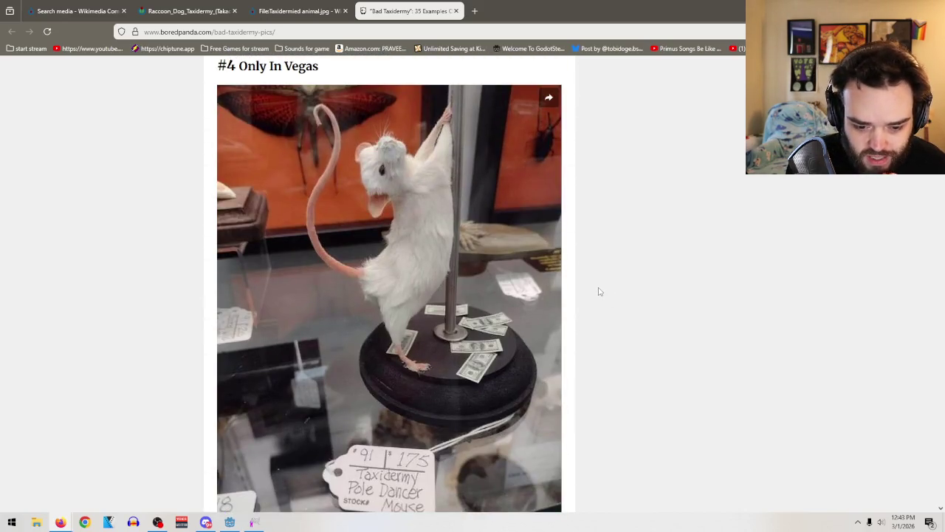
pyautogui.scroll(-2, 599, 296)
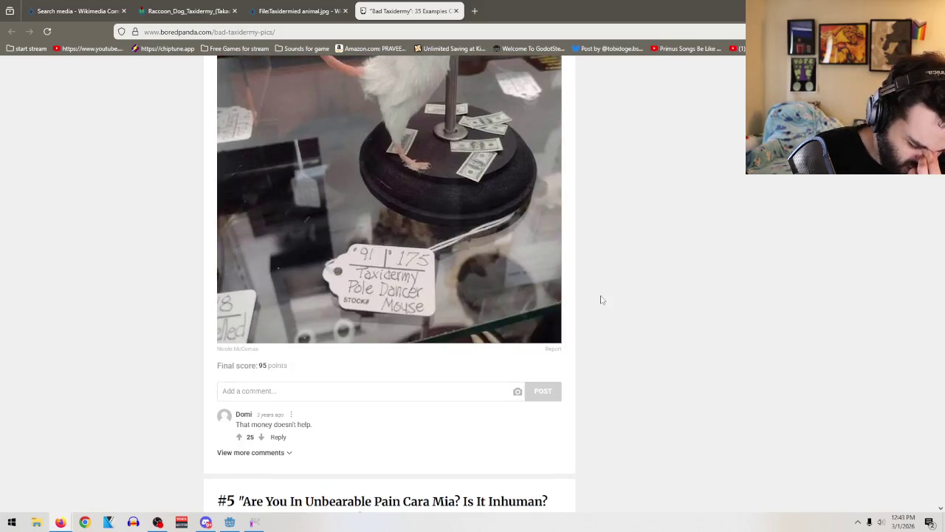
pyautogui.scroll(-3, 601, 299)
pyautogui.scroll(-2, 612, 320)
pyautogui.scroll(-3, 613, 325)
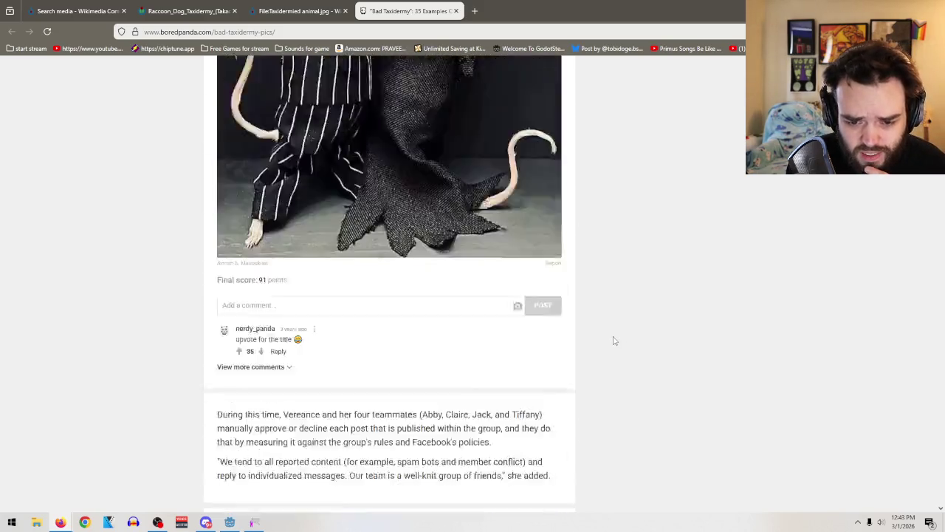
pyautogui.scroll(-3, 614, 340)
pyautogui.scroll(-4, 613, 338)
pyautogui.scroll(2, 613, 334)
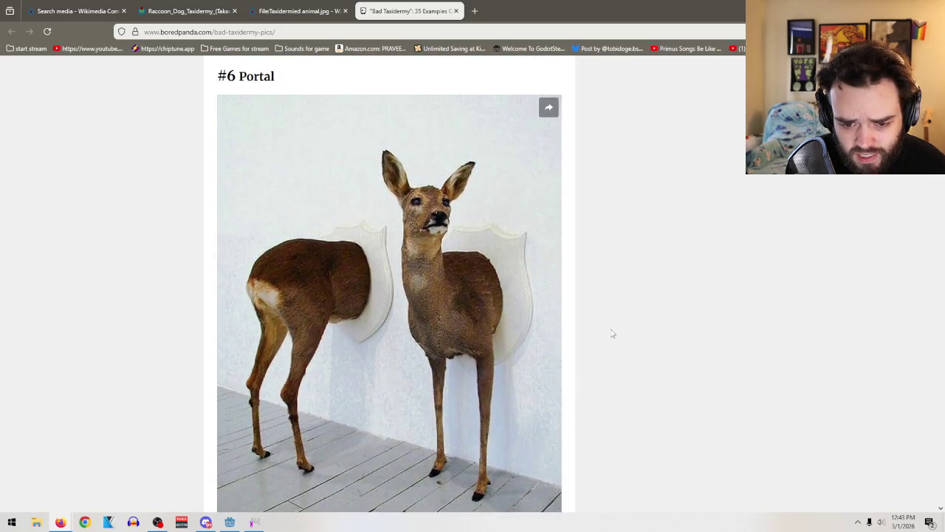
pyautogui.scroll(-5, 613, 336)
pyautogui.scroll(-4, 616, 343)
pyautogui.scroll(-3, 616, 346)
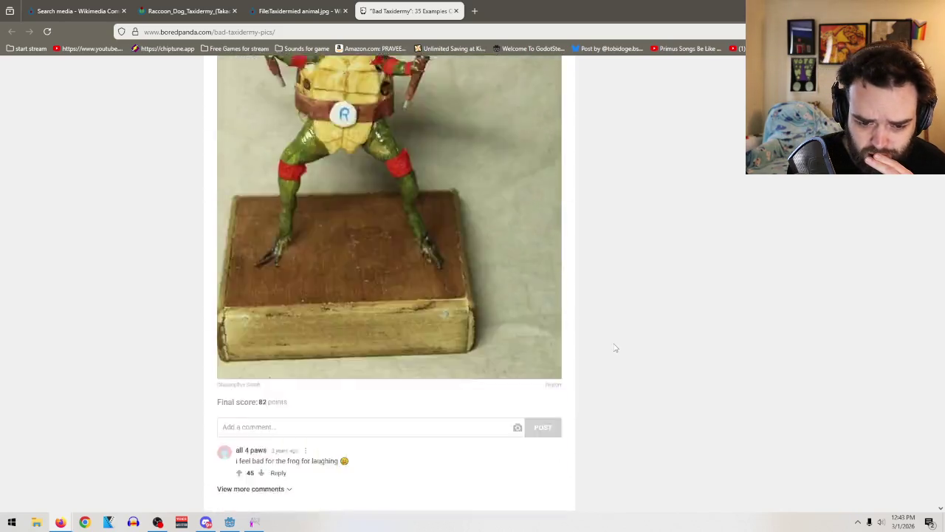
pyautogui.scroll(-4, 613, 340)
pyautogui.scroll(-2, 613, 332)
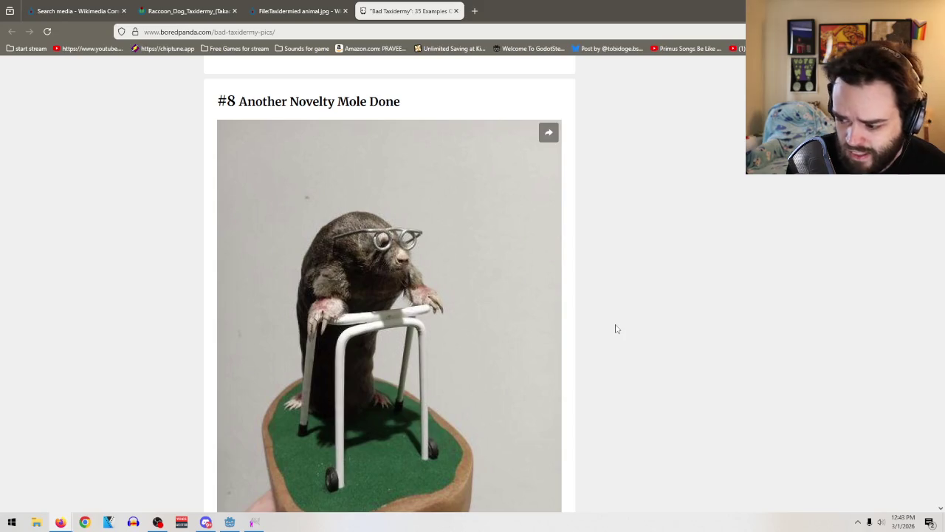
pyautogui.scroll(-5, 616, 332)
pyautogui.scroll(-5, 614, 344)
pyautogui.scroll(-3, 618, 350)
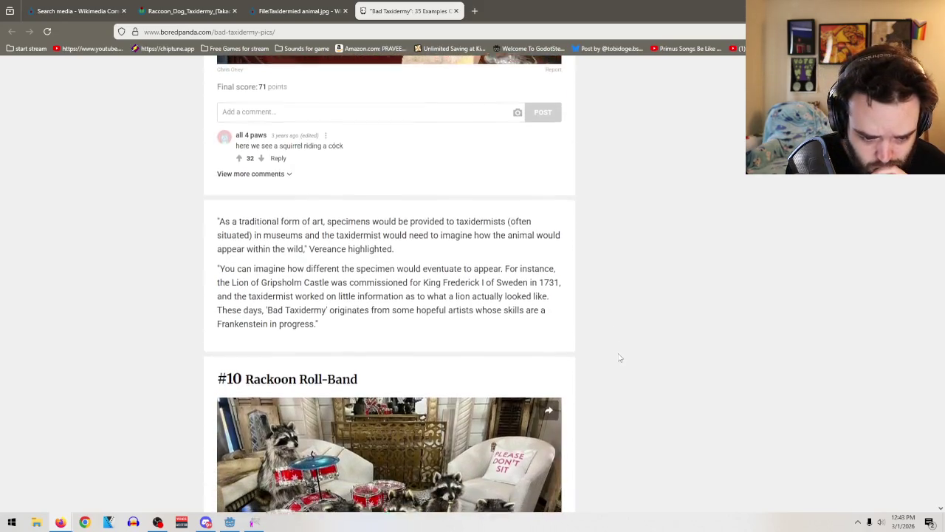
pyautogui.scroll(-3, 619, 357)
pyautogui.scroll(-4, 620, 357)
pyautogui.scroll(-3, 619, 358)
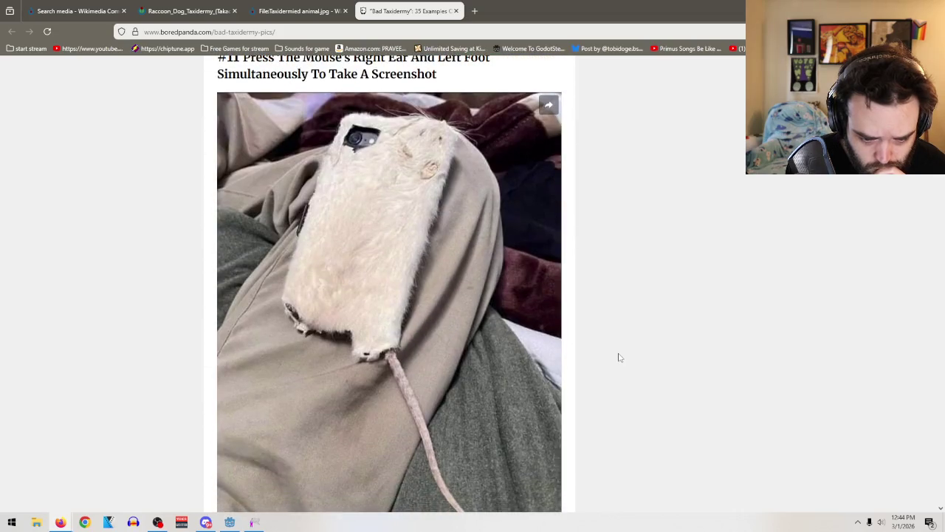
pyautogui.scroll(-5, 618, 357)
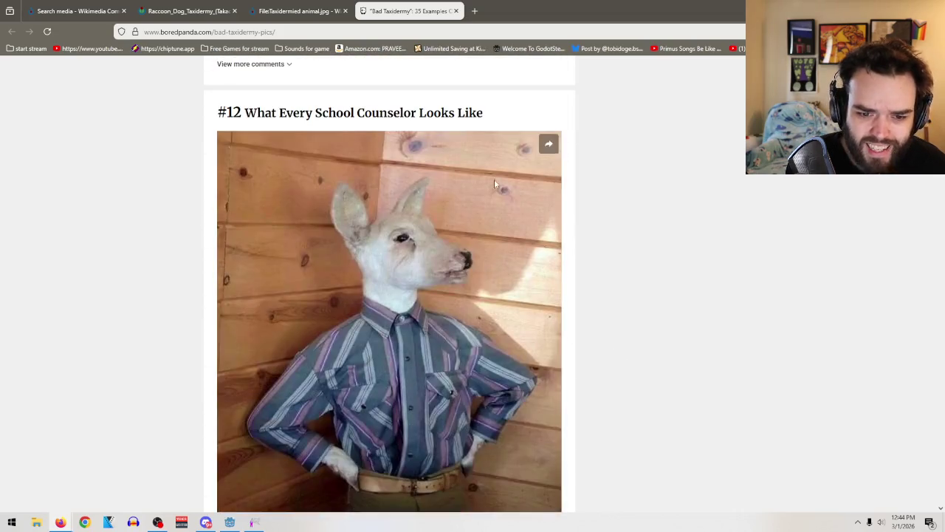
pyautogui.click(456, 11)
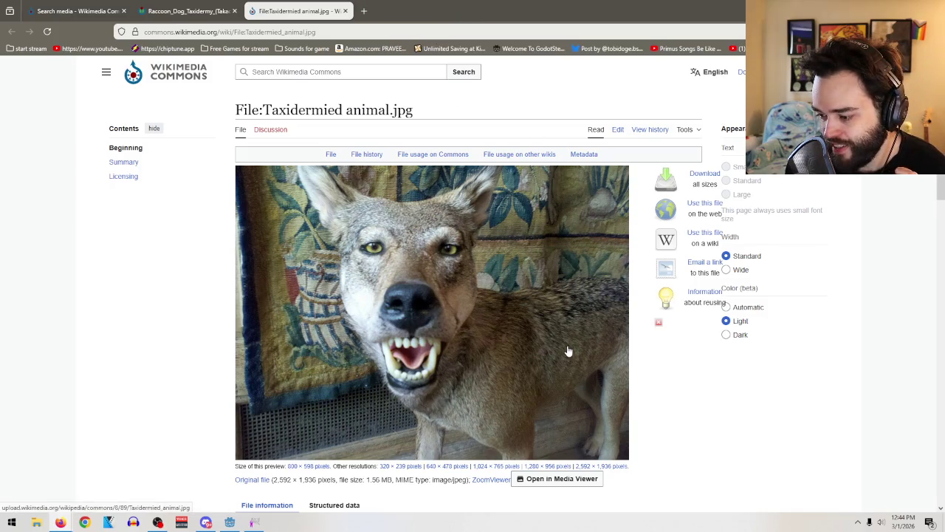
# Step: Glance at the raccoon dog tab, then open the squirrel taxidermy photo in a new tab
pyautogui.click(182, 8)
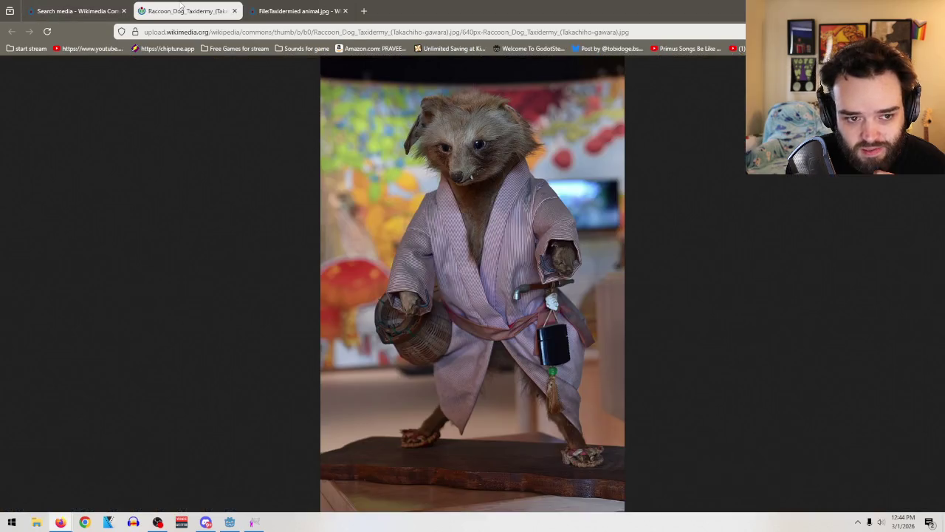
pyautogui.click(74, 10)
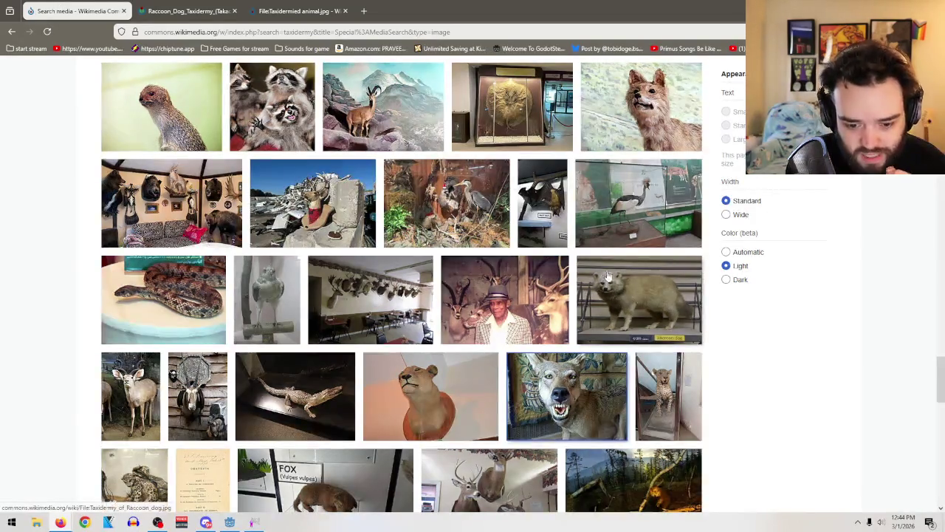
pyautogui.scroll(-3, 607, 276)
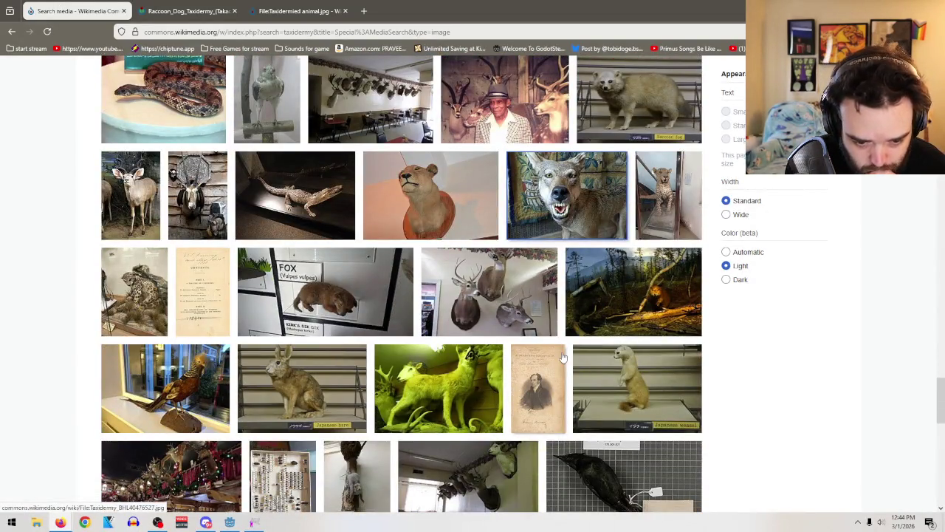
pyautogui.scroll(-3, 563, 357)
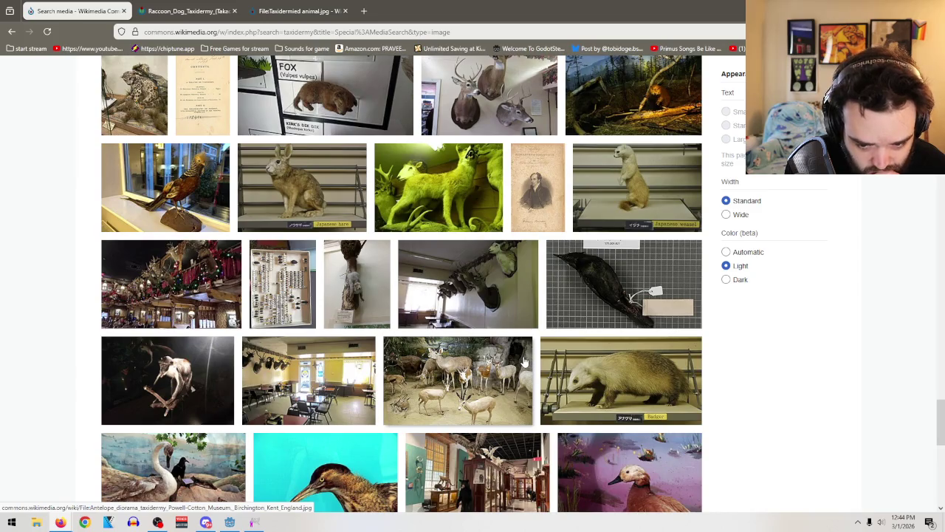
pyautogui.scroll(-3, 487, 367)
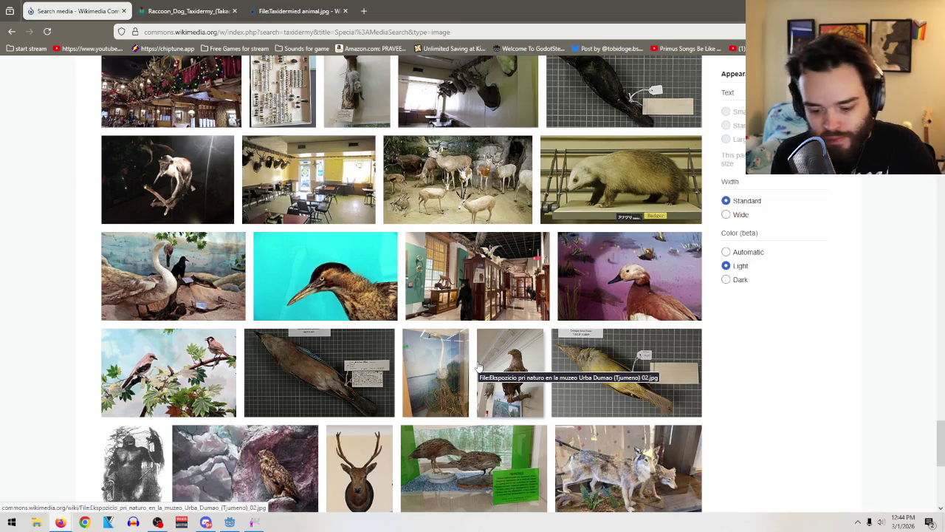
pyautogui.scroll(-3, 478, 367)
pyautogui.scroll(4, 482, 376)
pyautogui.scroll(-3, 481, 376)
pyautogui.scroll(-3, 483, 371)
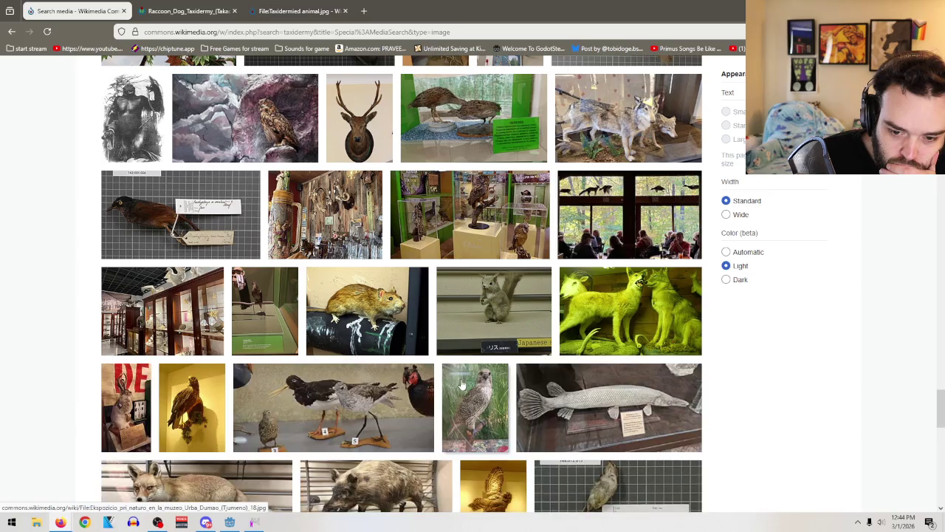
pyautogui.rightClick(520, 301)
pyautogui.click(558, 310)
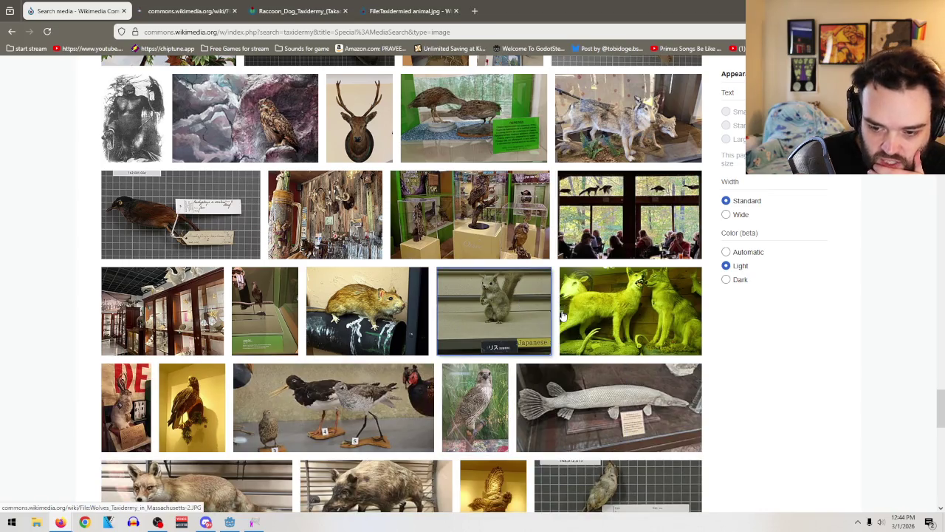
# Step: Skip the wolves photo, scroll further, and load more taxidermy image results
pyautogui.rightClick(633, 292)
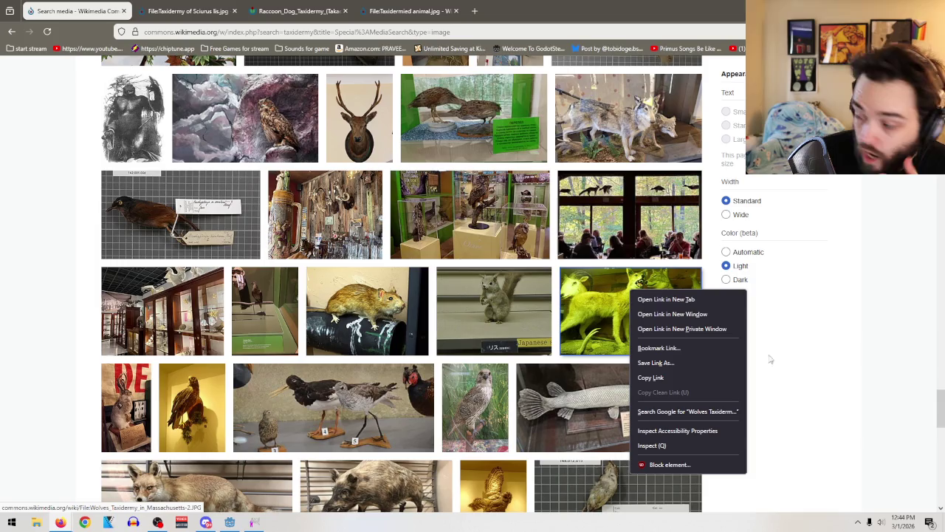
pyautogui.click(855, 445)
pyautogui.scroll(-3, 464, 362)
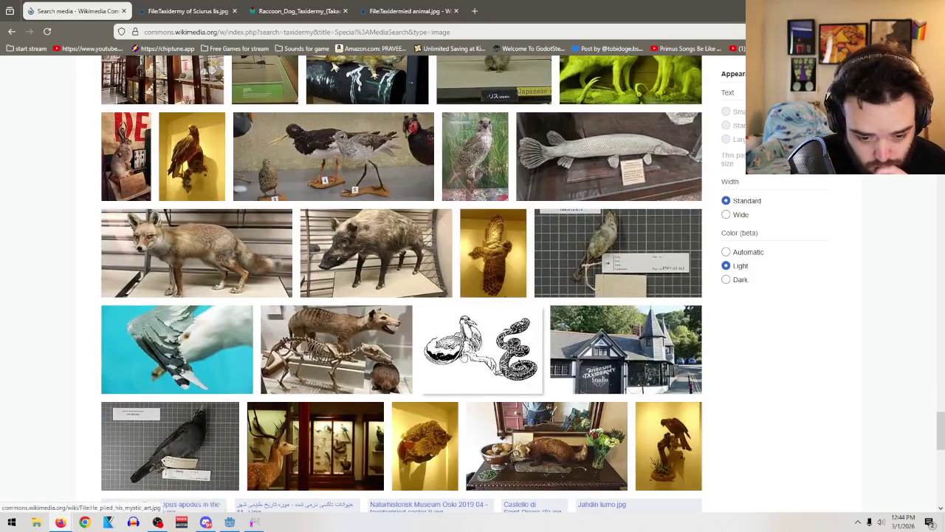
pyautogui.scroll(-2, 569, 302)
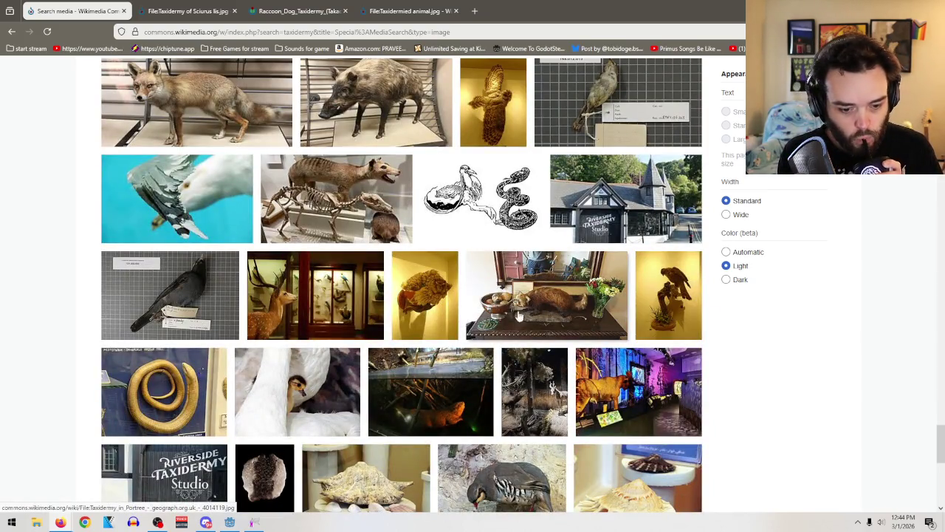
pyautogui.scroll(-3, 565, 305)
pyautogui.scroll(-3, 600, 395)
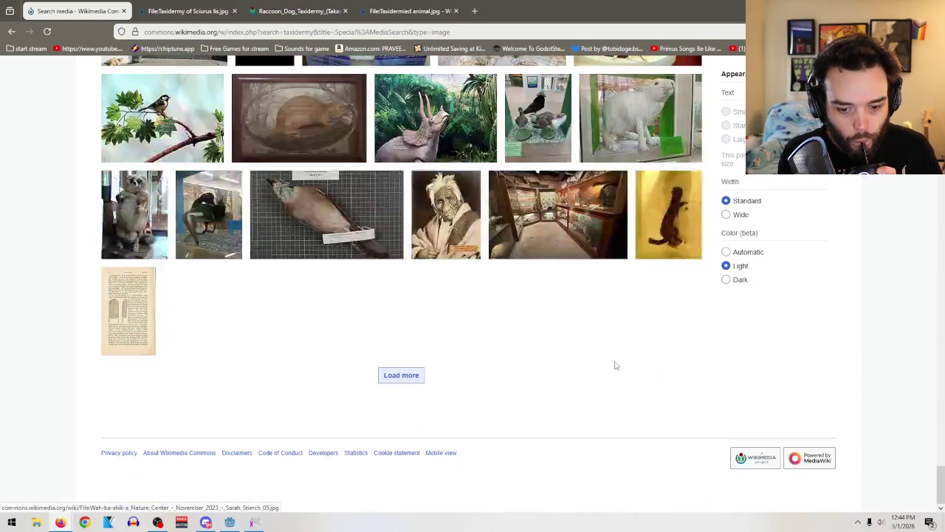
pyautogui.click(399, 375)
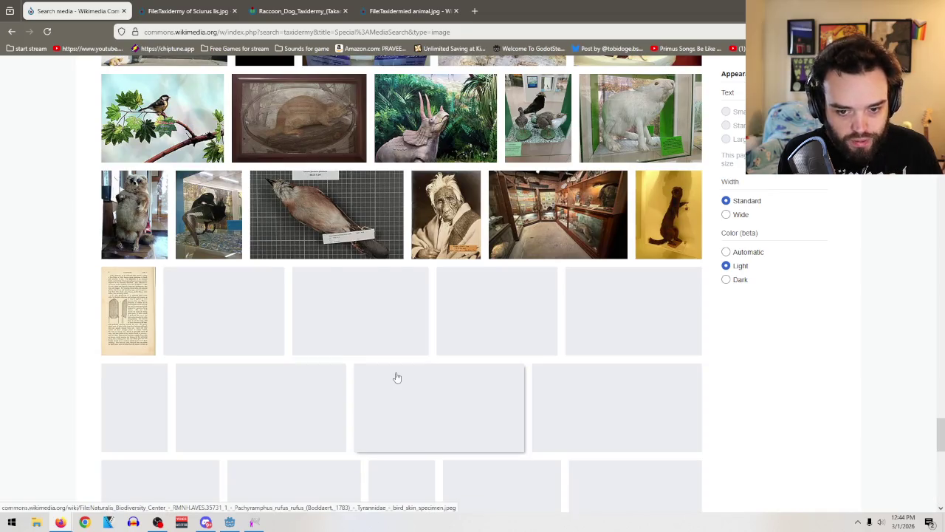
# Step: Scroll to the bottom of the taxidermy search results and load more
pyautogui.scroll(-1, 443, 333)
pyautogui.scroll(-1, 482, 295)
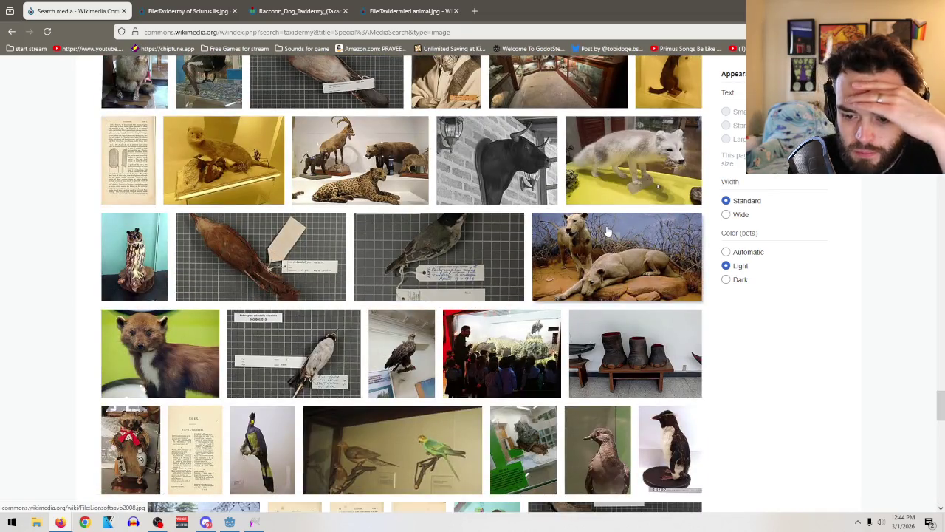
pyautogui.scroll(-1, 563, 270)
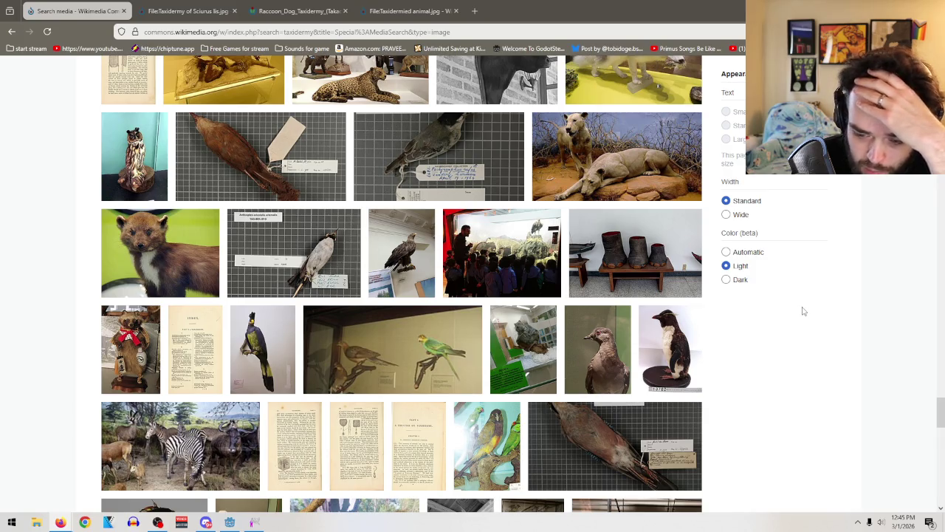
pyautogui.scroll(-3, 804, 311)
pyautogui.scroll(-2, 804, 311)
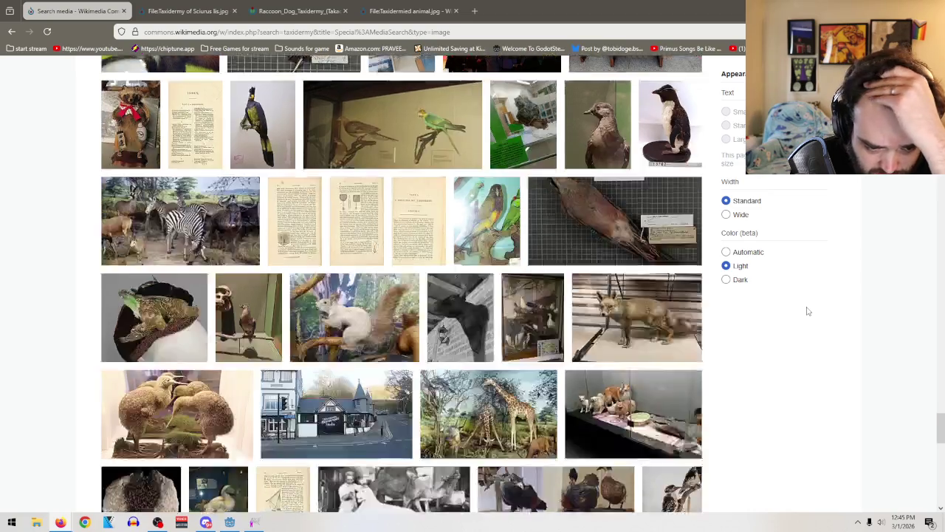
pyautogui.scroll(-3, 808, 311)
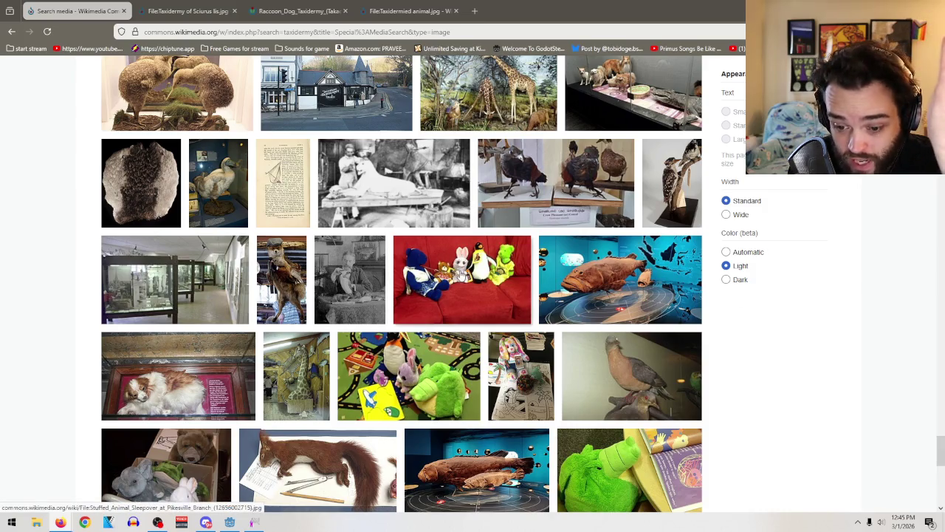
pyautogui.scroll(-3, 476, 280)
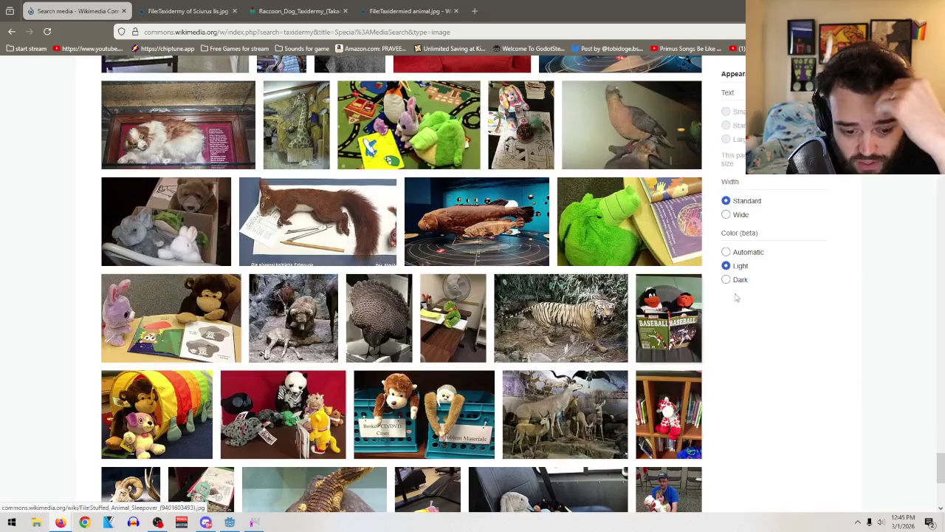
pyautogui.scroll(-2, 738, 303)
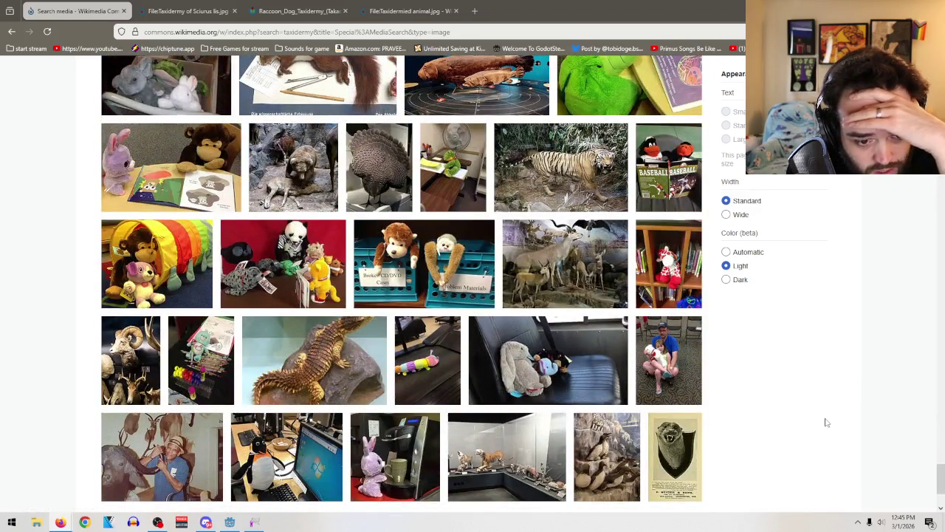
pyautogui.scroll(-2, 827, 423)
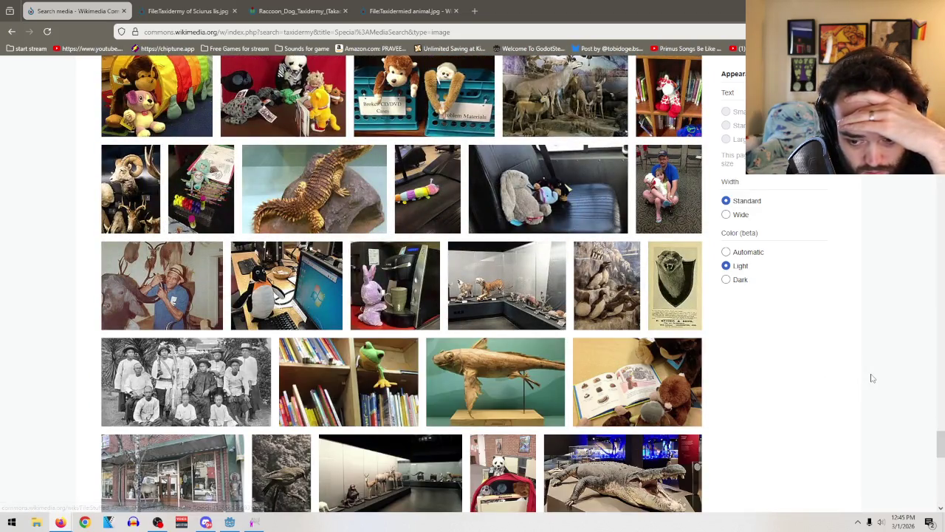
pyautogui.scroll(-3, 869, 375)
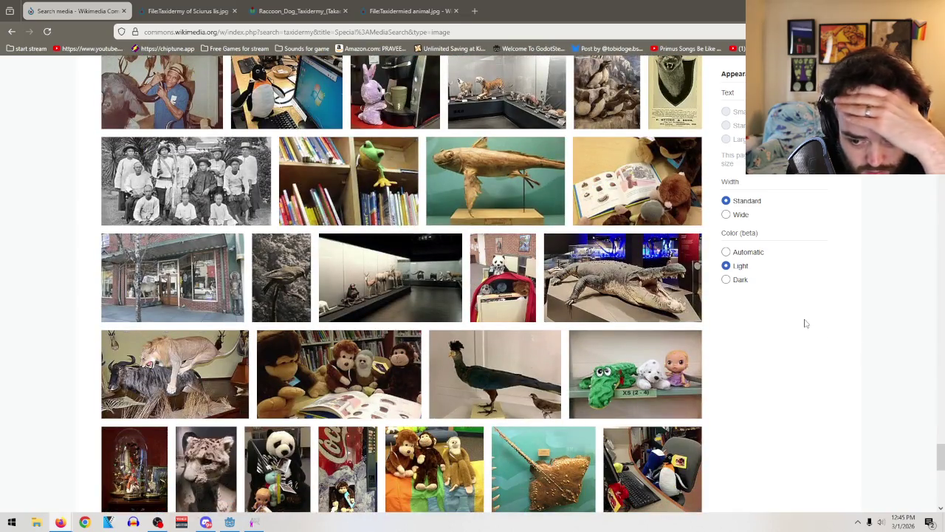
pyautogui.scroll(-3, 805, 324)
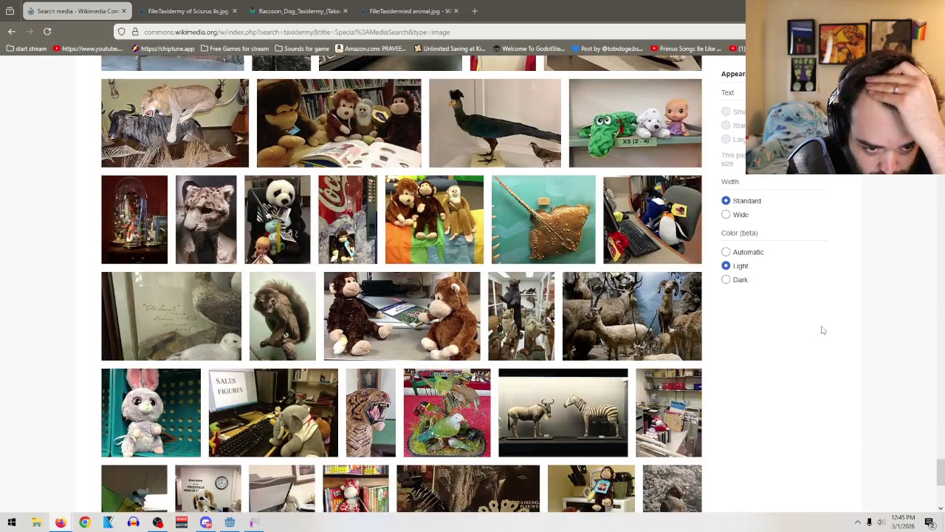
pyautogui.scroll(-3, 824, 330)
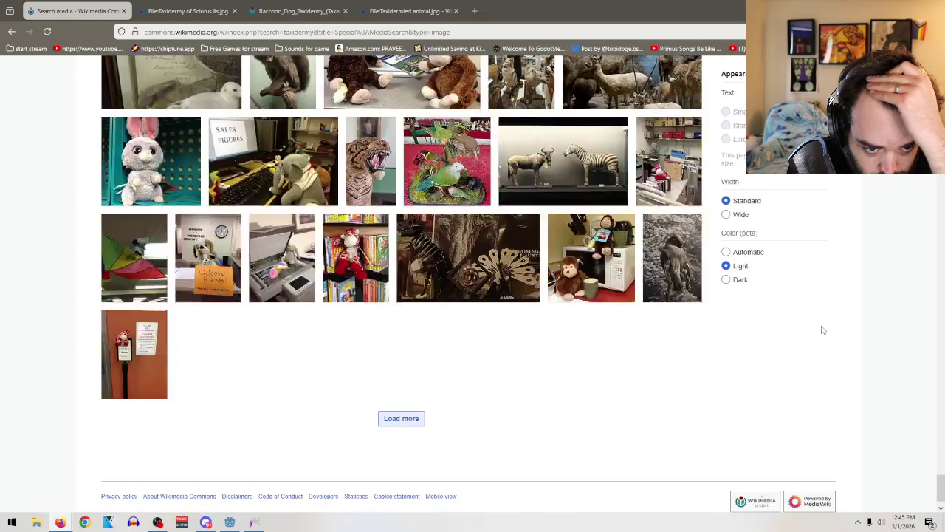
pyautogui.click(418, 418)
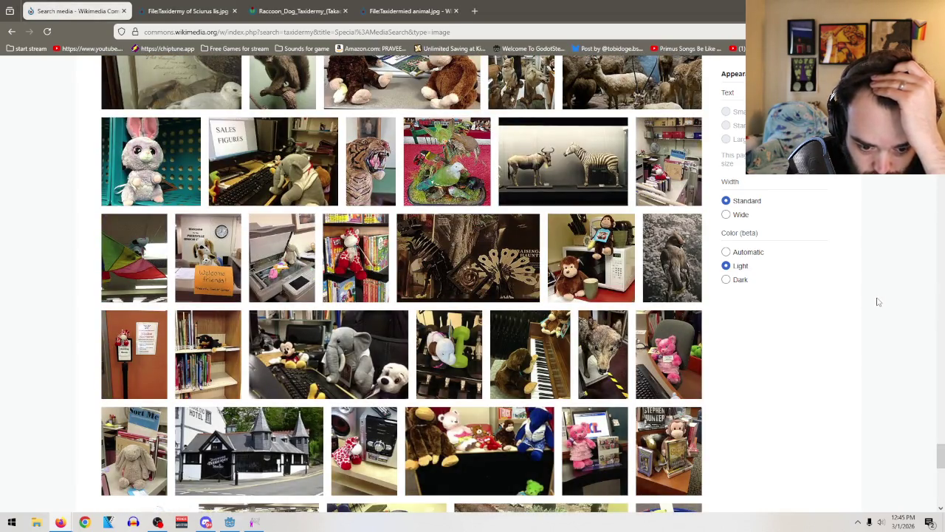
# Step: Open the 'Canis lupus taxidermy at Zoological Museum Copenhagen' file page in a new tab
pyautogui.rightClick(607, 353)
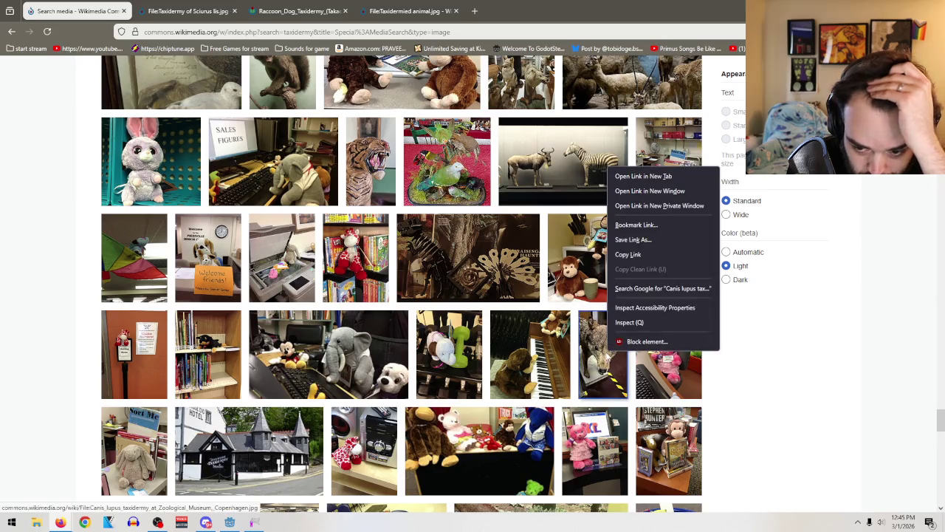
pyautogui.click(643, 175)
pyautogui.scroll(-3, 860, 386)
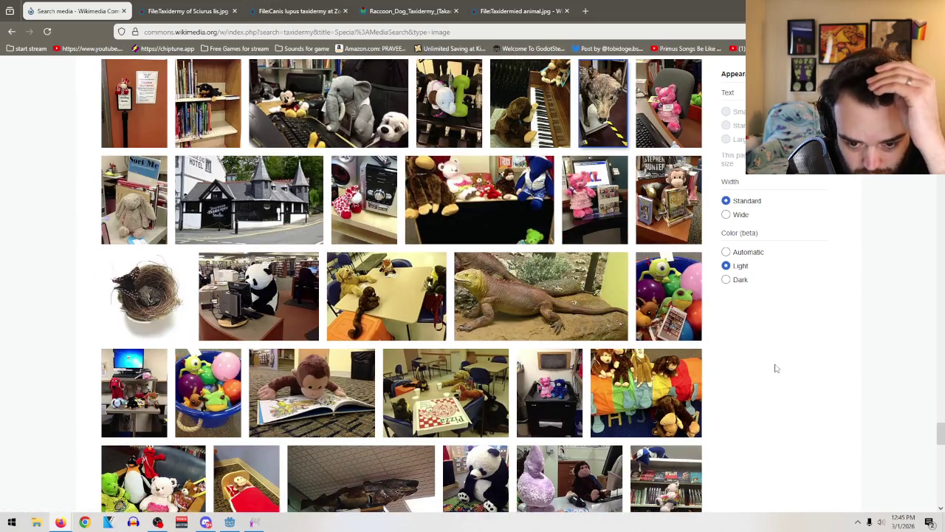
# Step: Save the Canis lupus wolf image into the Dating sim files folder
pyautogui.click(202, 7)
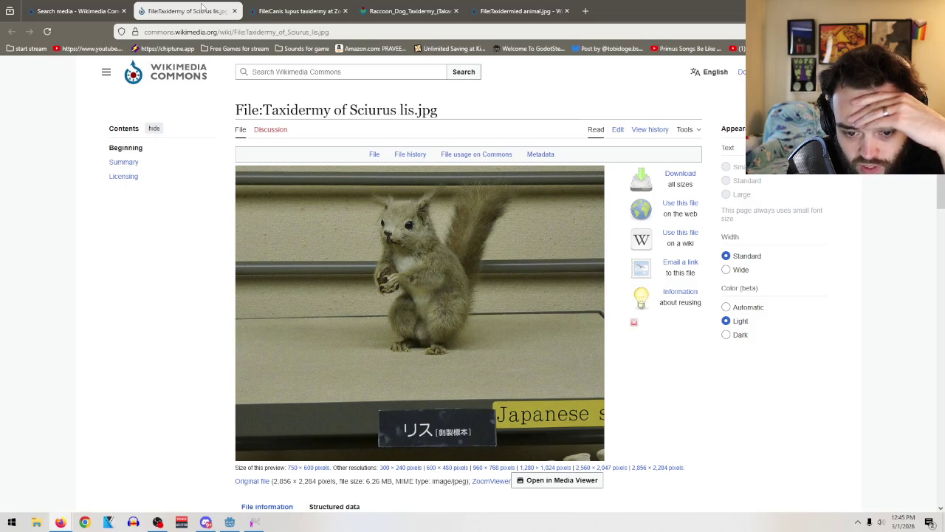
pyautogui.click(280, 6)
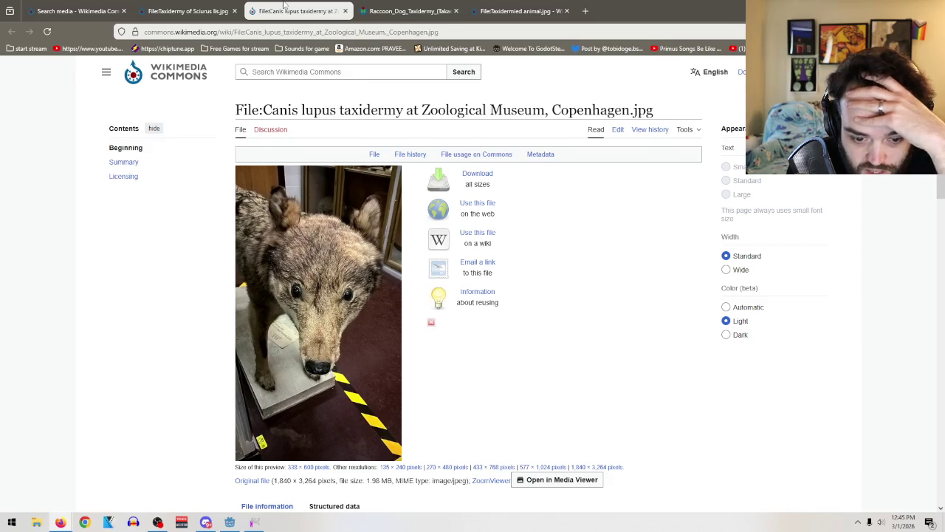
pyautogui.rightClick(349, 253)
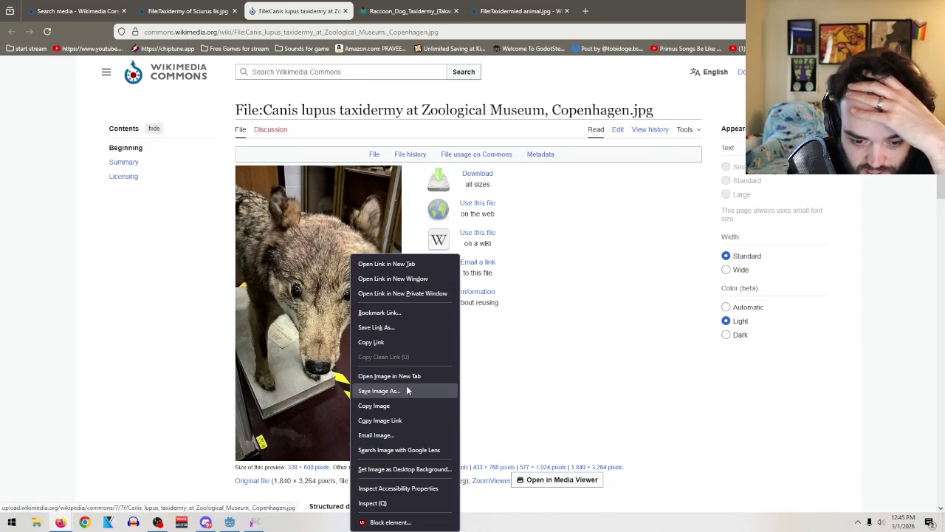
pyautogui.click(409, 389)
pyautogui.click(527, 239)
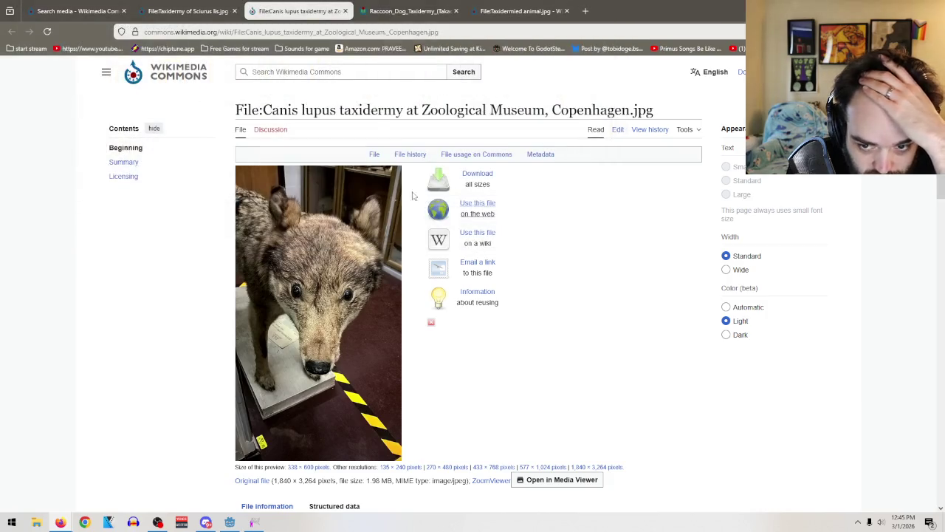
# Step: Save the raccoon-dog taxidermy image into Dating sim files
pyautogui.click(404, 6)
pyautogui.rightClick(497, 208)
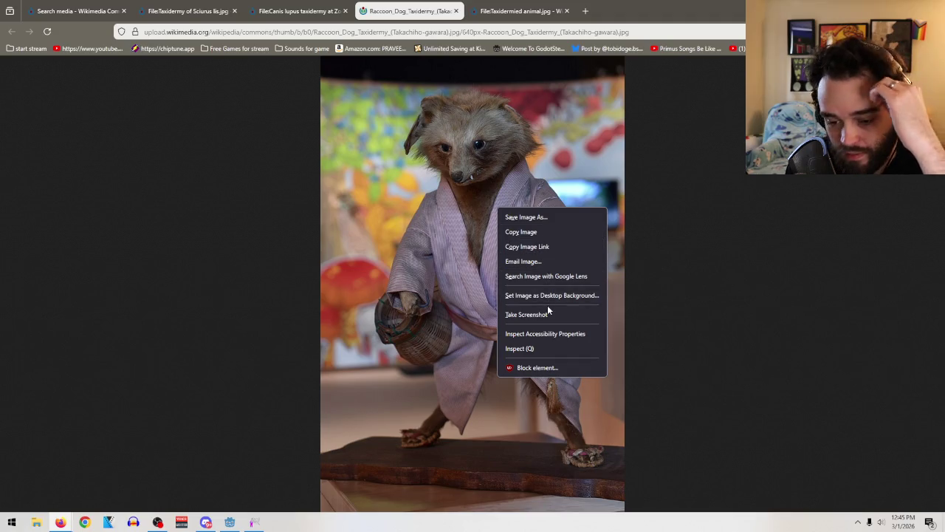
pyautogui.click(537, 215)
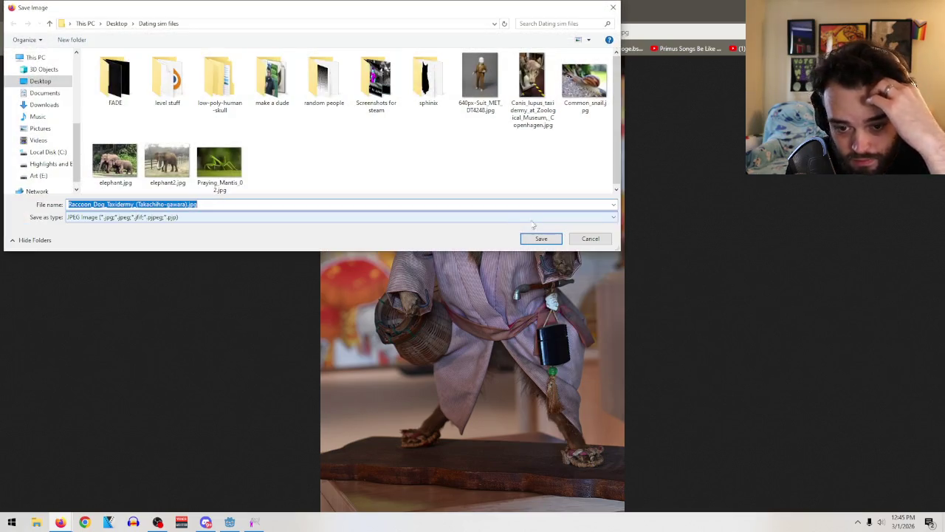
pyautogui.click(540, 238)
# Step: Save the Taxidermied animal snarling wolf image into Dating sim files
pyautogui.click(506, 11)
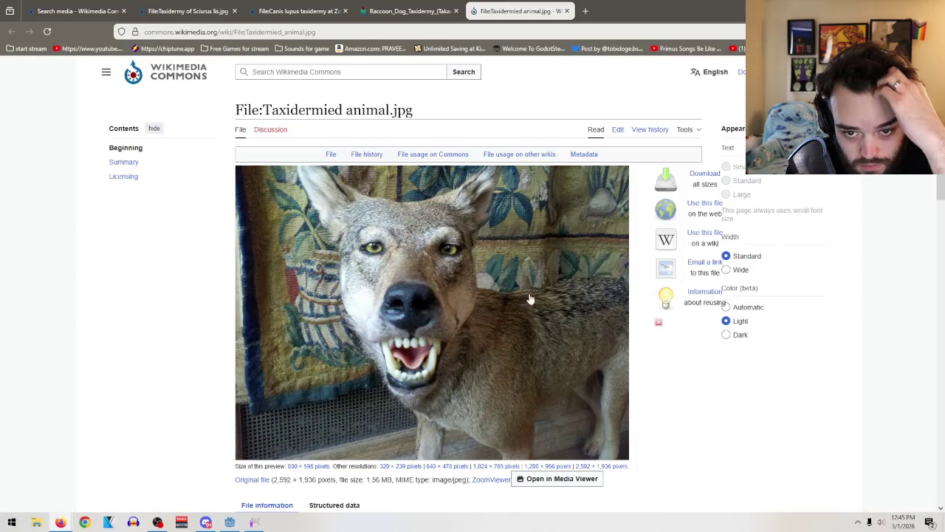
pyautogui.rightClick(432, 279)
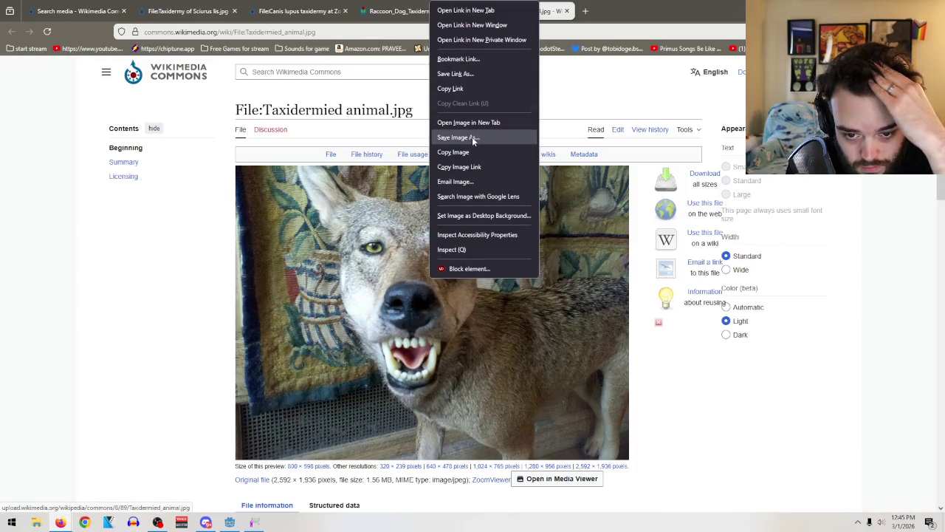
pyautogui.click(472, 137)
pyautogui.click(554, 237)
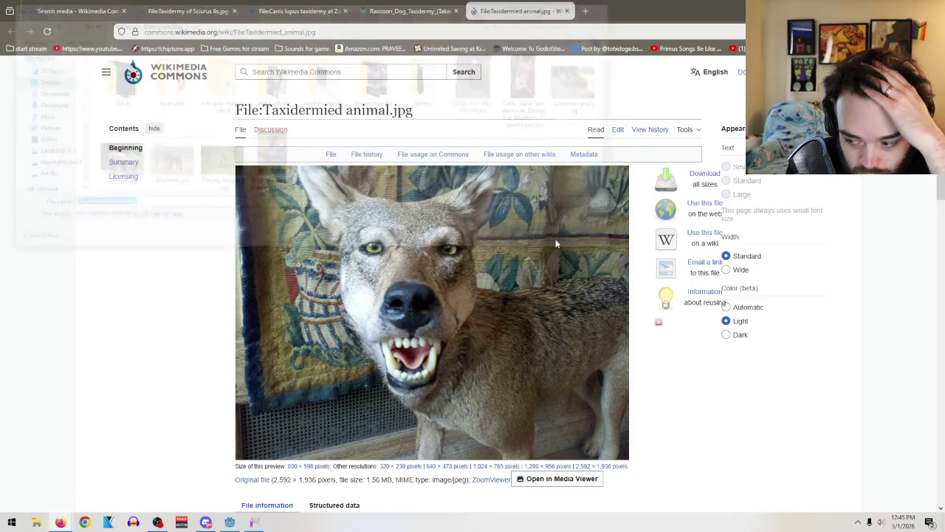
# Step: Return via the squirrel page to the taxidermy search results
pyautogui.click(191, 12)
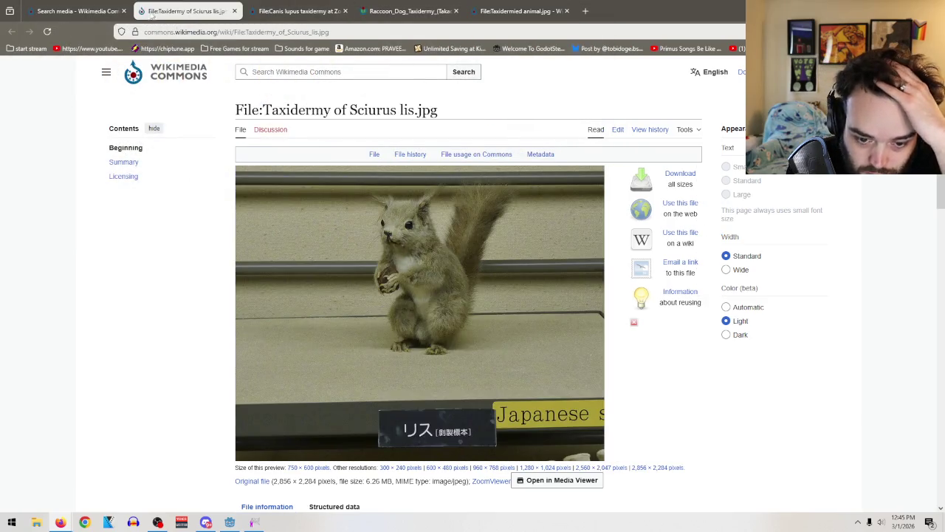
pyautogui.click(74, 11)
pyautogui.scroll(-3, 424, 237)
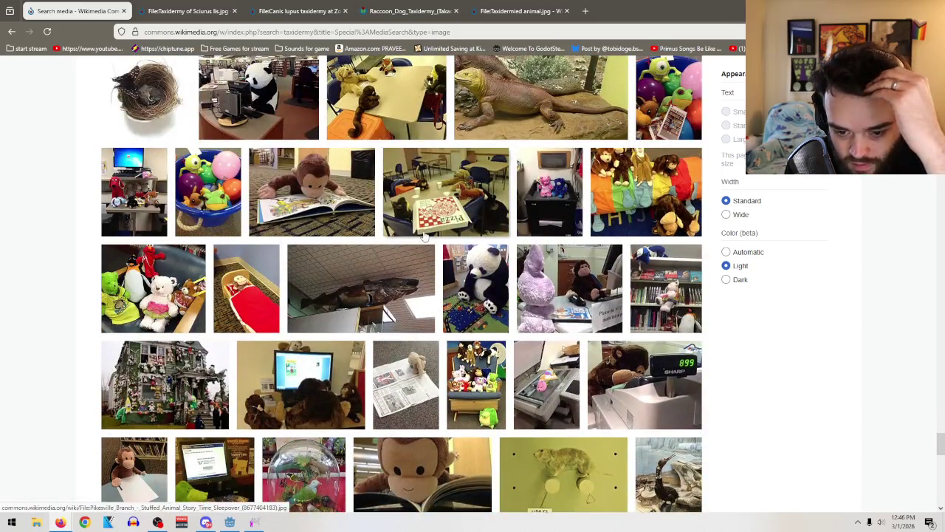
# Step: Save 'Taxidermied Lion in the National Museum of Bosnia and Herzegovina 2.jpg' from its details preview
pyautogui.scroll(-3, 425, 236)
pyautogui.scroll(-3, 486, 225)
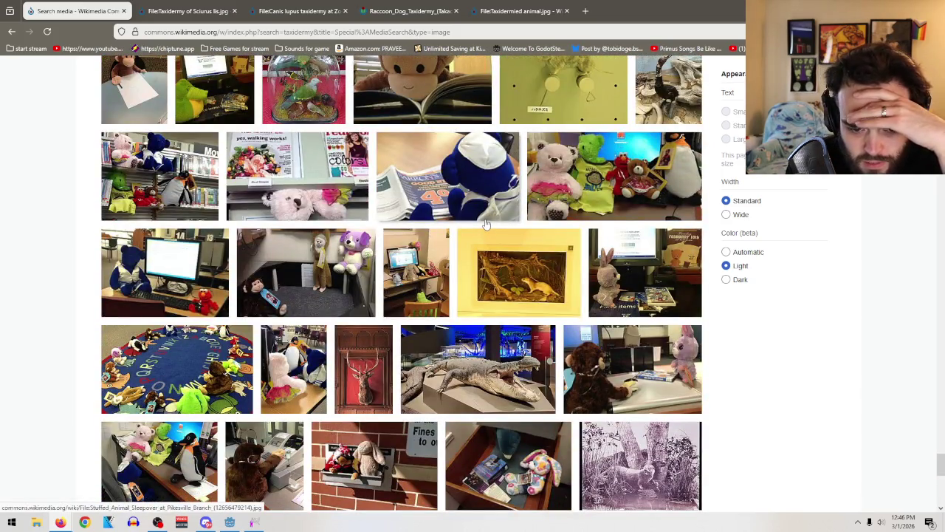
pyautogui.scroll(-5, 619, 253)
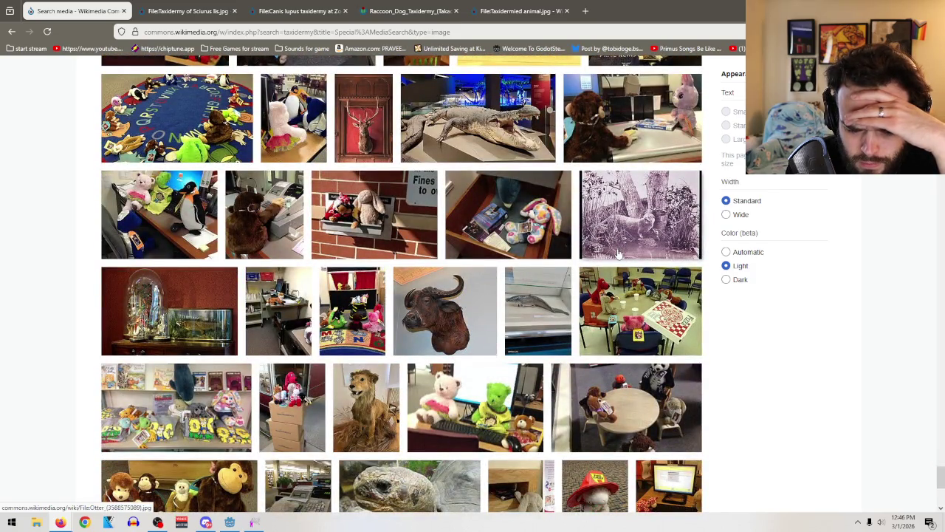
pyautogui.click(362, 398)
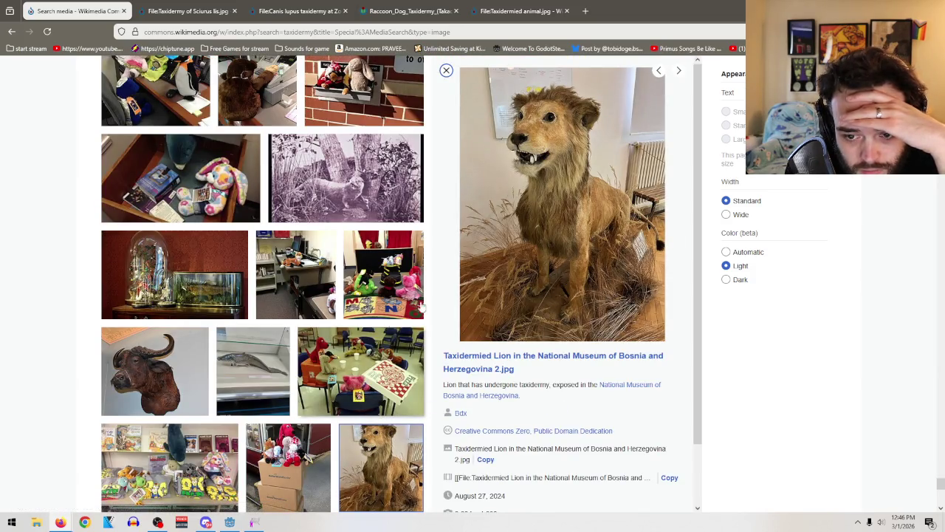
pyautogui.rightClick(629, 216)
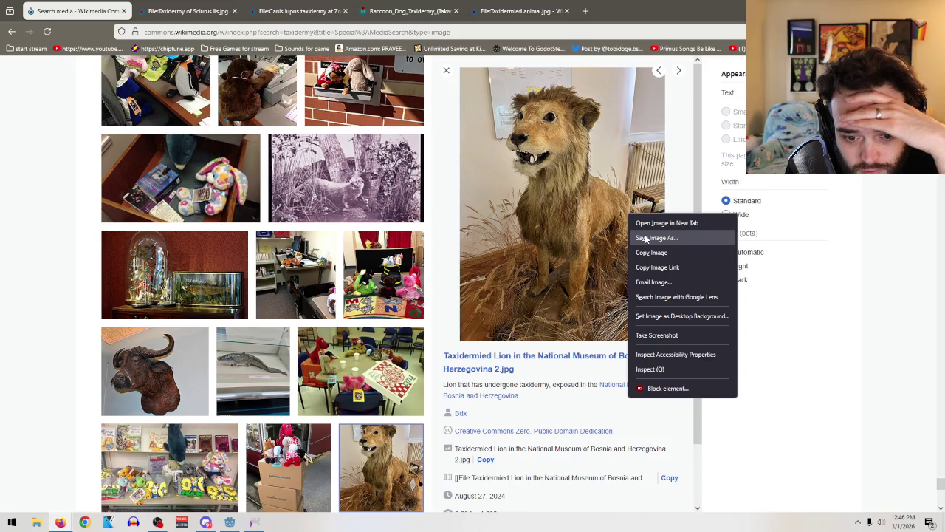
pyautogui.click(641, 238)
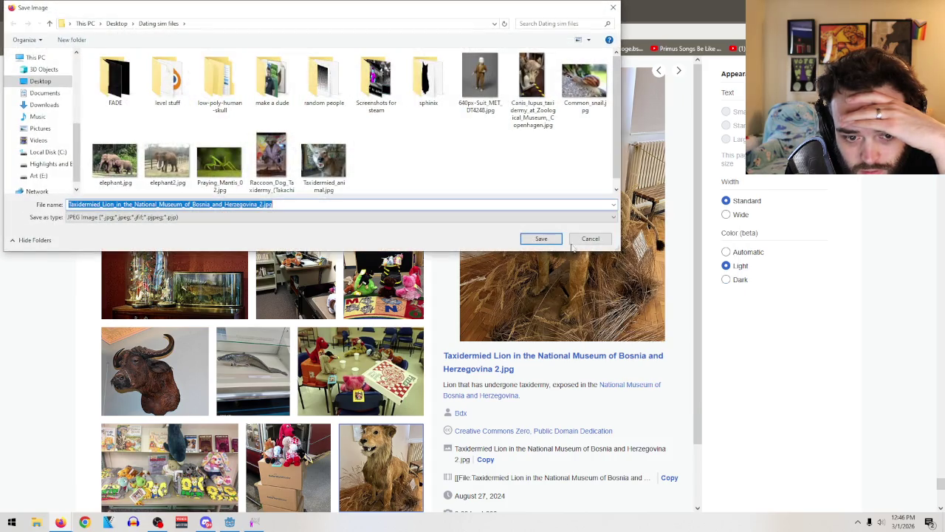
pyautogui.click(535, 237)
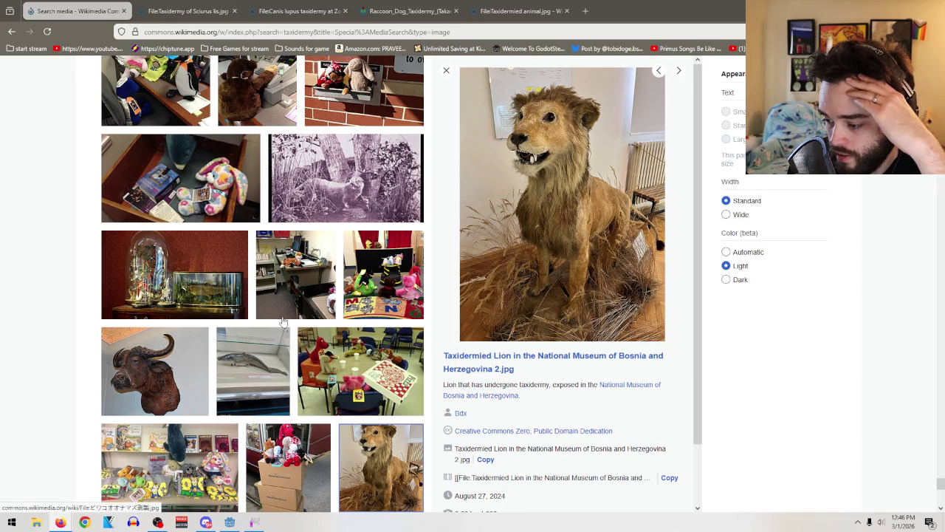
pyautogui.scroll(-3, 77, 286)
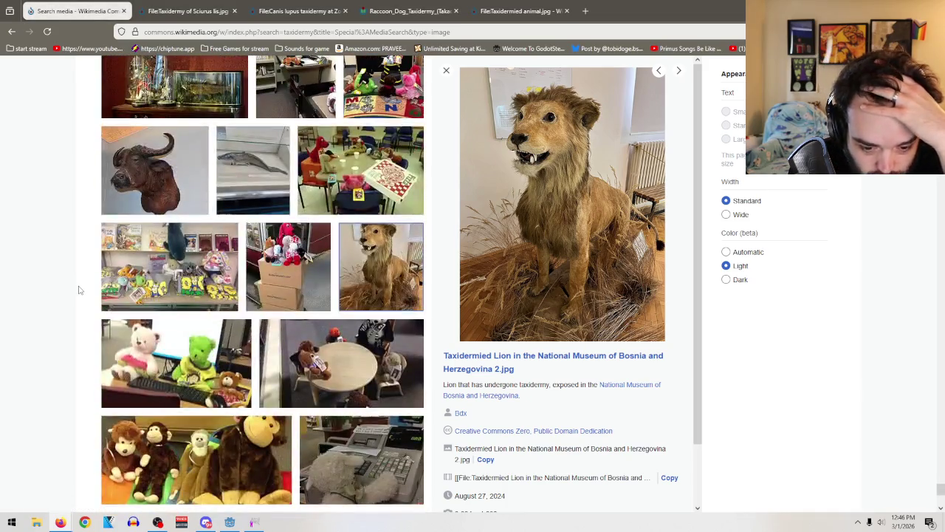
# Step: Close the lion details and load another batch of taxidermy results
pyautogui.click(446, 71)
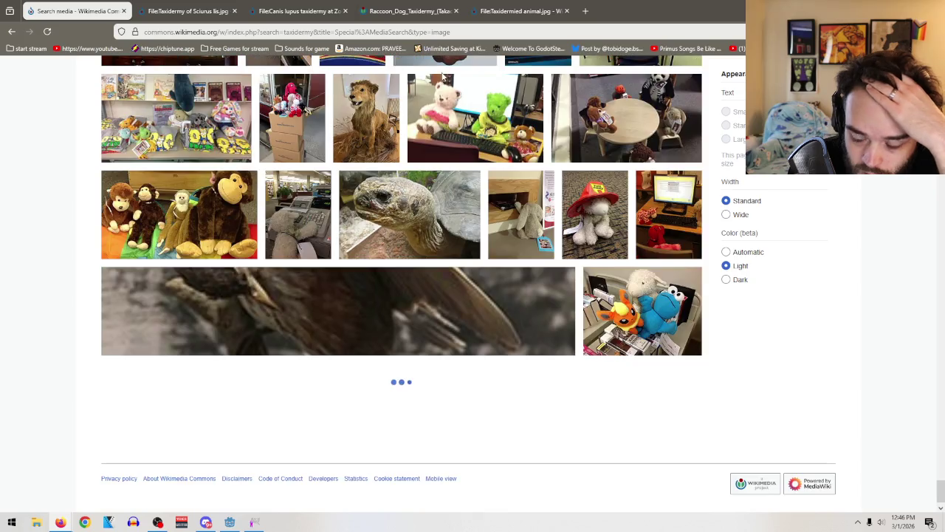
pyautogui.scroll(-3, 317, 285)
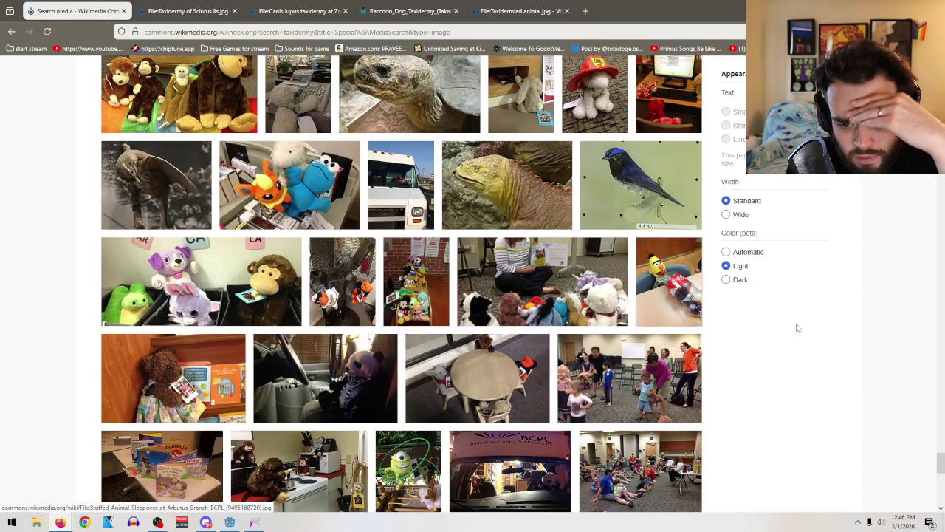
pyautogui.scroll(-2, 876, 357)
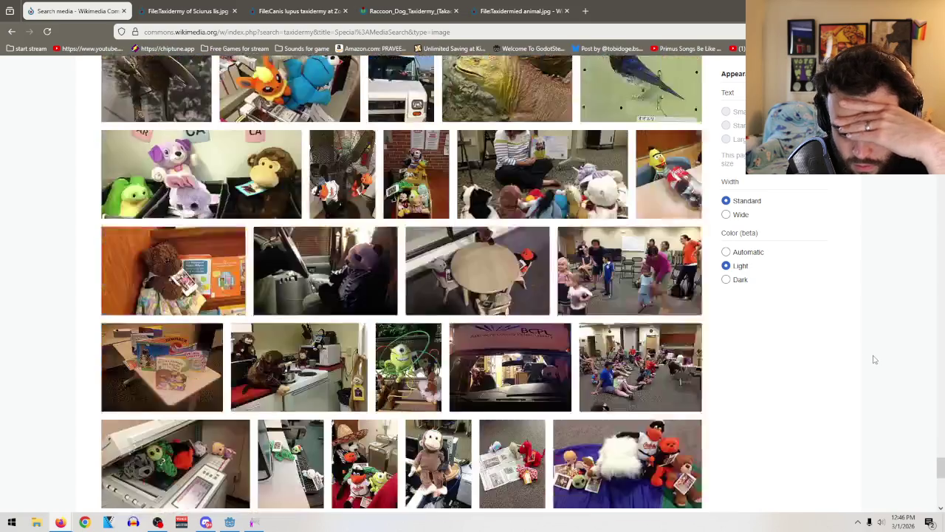
pyautogui.scroll(-1, 874, 357)
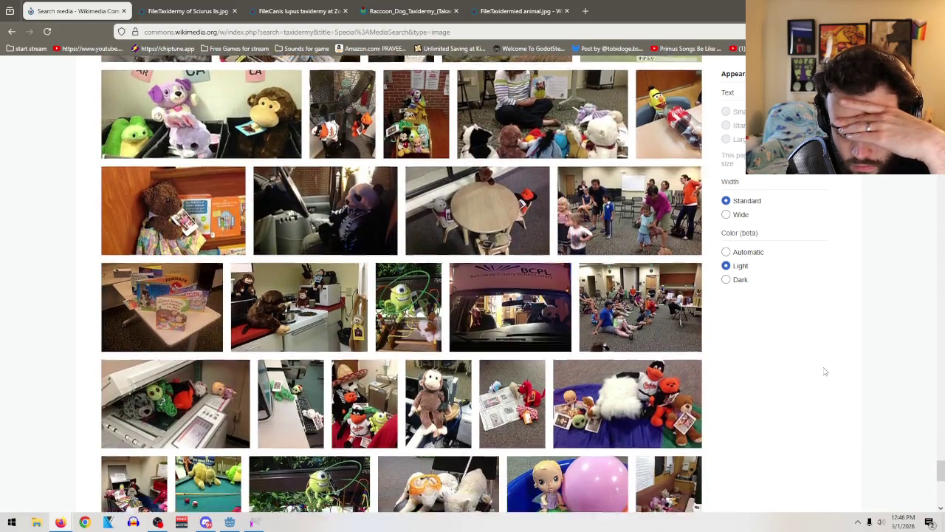
pyautogui.scroll(-5, 826, 371)
pyautogui.scroll(-3, 826, 372)
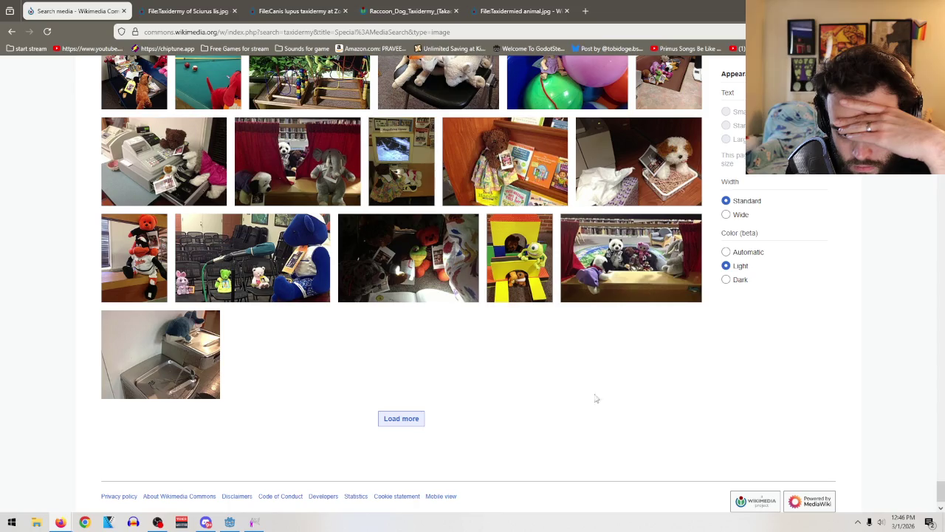
pyautogui.click(401, 418)
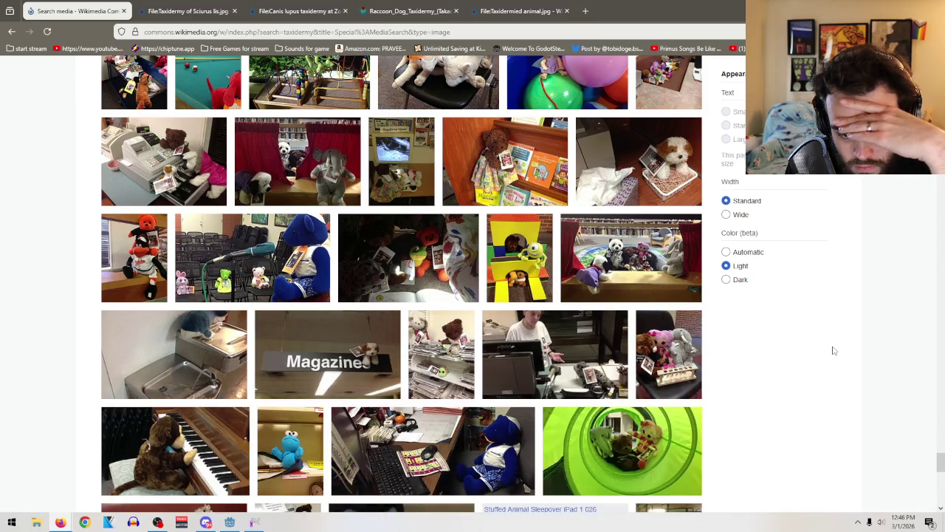
# Step: Scroll further down and load a second extra batch of results
pyautogui.scroll(-2, 833, 350)
pyautogui.scroll(-4, 834, 353)
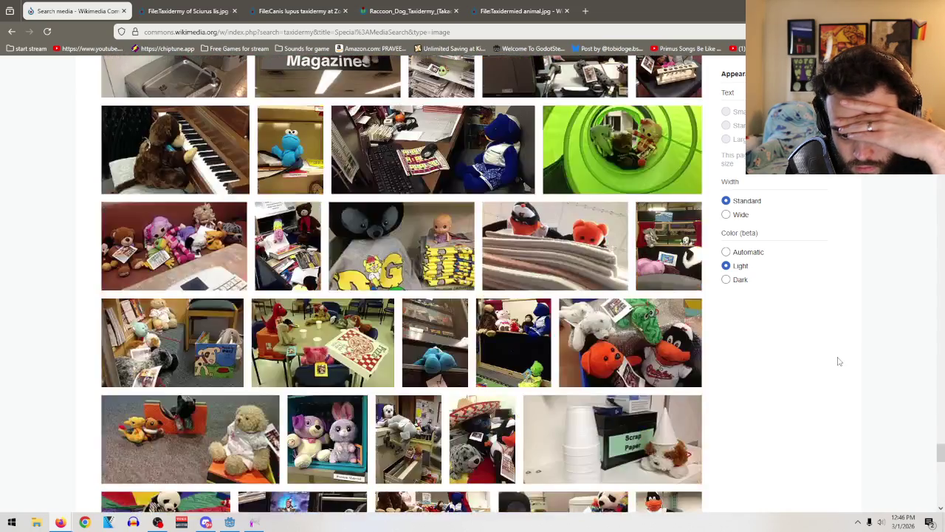
pyautogui.scroll(-6, 839, 362)
pyautogui.scroll(-5, 839, 361)
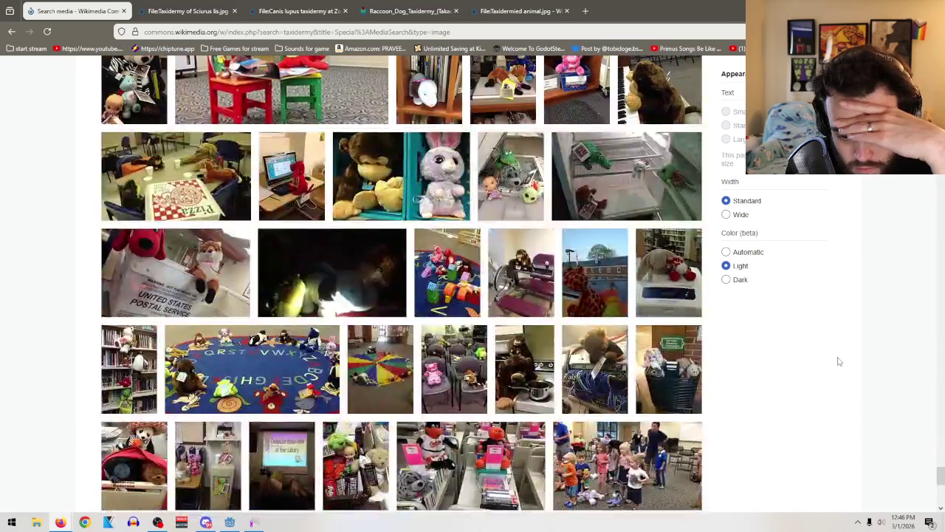
pyautogui.scroll(-7, 839, 361)
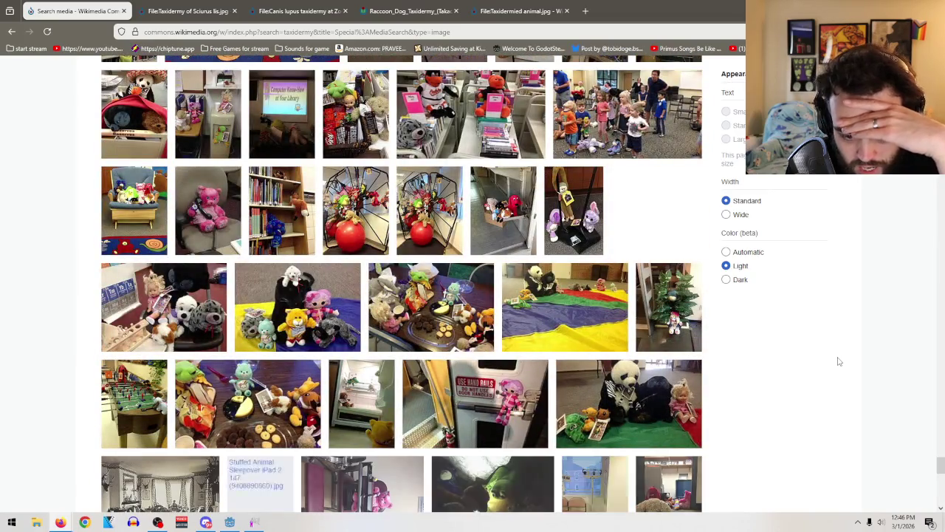
pyautogui.scroll(-5, 825, 344)
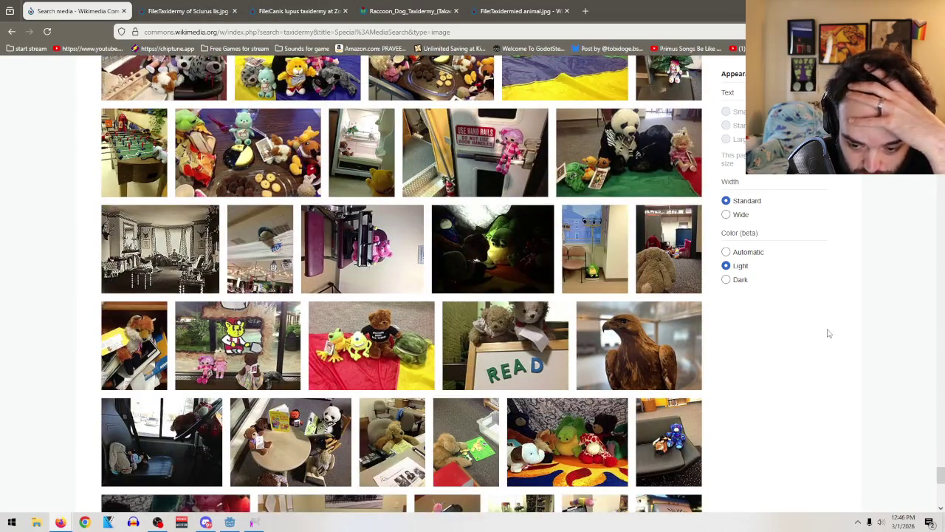
pyautogui.scroll(-5, 828, 322)
pyautogui.scroll(-5, 828, 322)
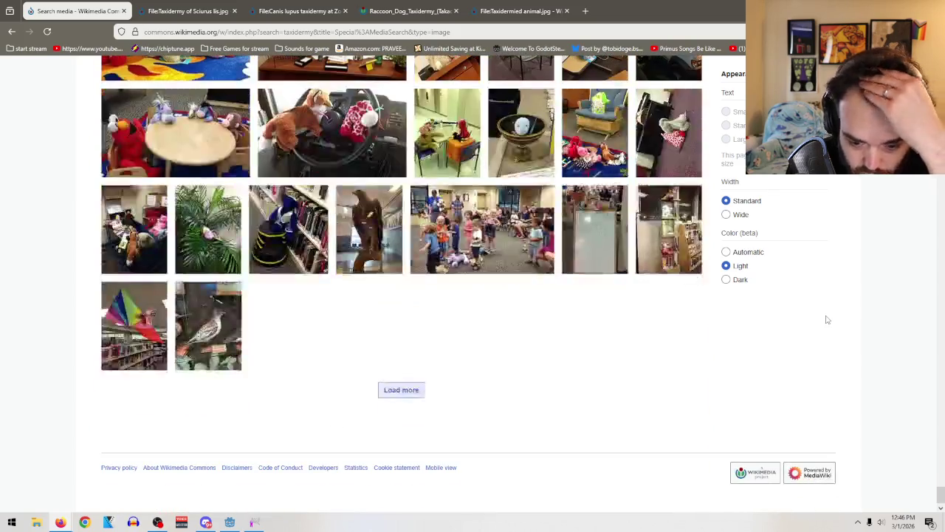
pyautogui.click(391, 392)
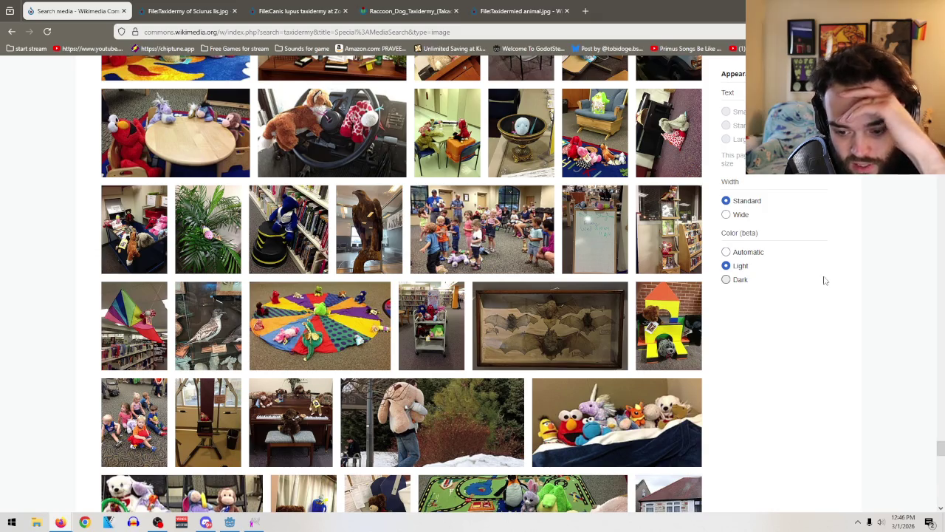
# Step: Show details for the Scandinavian lynx mount at Bardufoss Airport
pyautogui.scroll(-3, 823, 284)
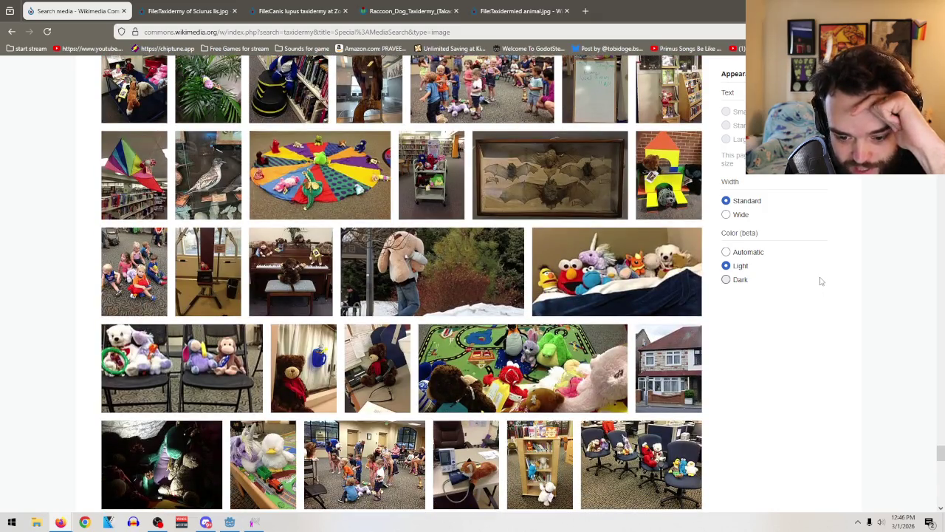
pyautogui.scroll(-2, 820, 281)
pyautogui.scroll(-5, 821, 279)
pyautogui.scroll(-2, 822, 279)
pyautogui.scroll(-6, 822, 279)
pyautogui.scroll(-1, 821, 279)
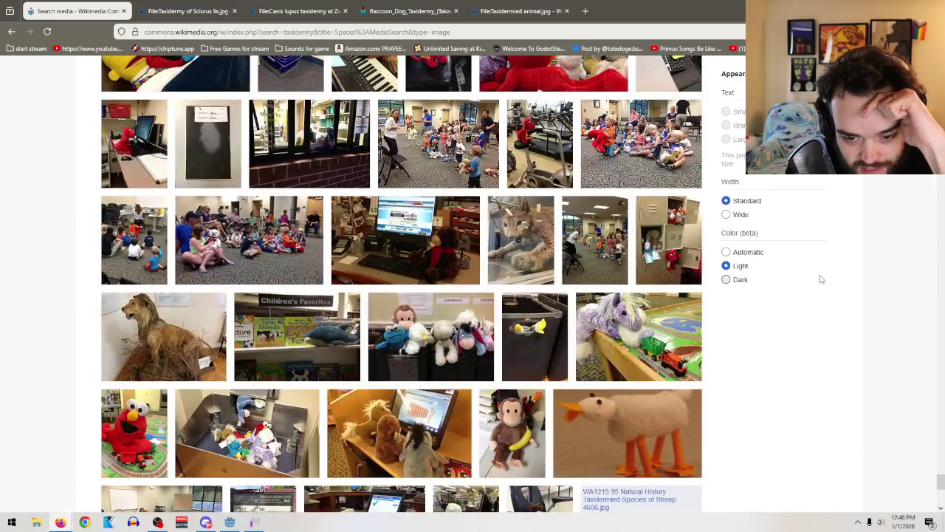
pyautogui.click(541, 238)
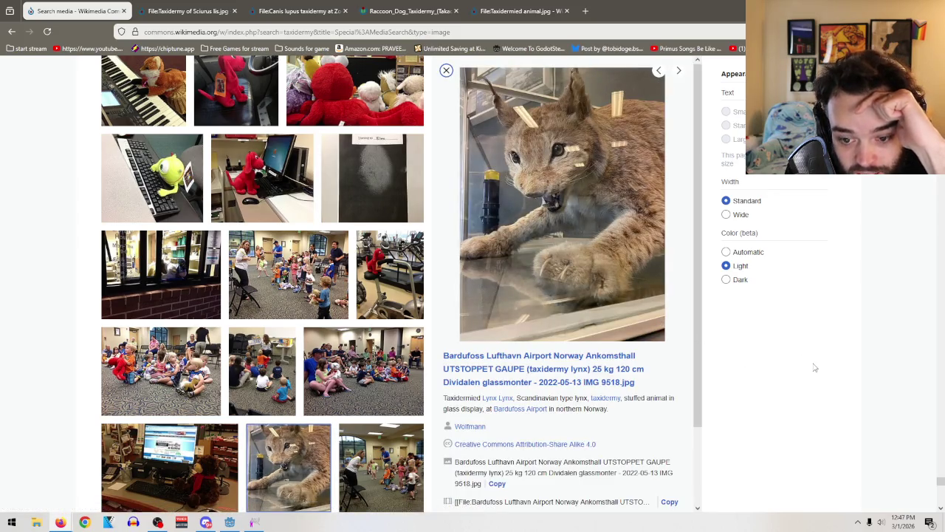
# Step: Save the Bardufoss lynx photo into Dating sim files and close its detail panel
pyautogui.rightClick(604, 284)
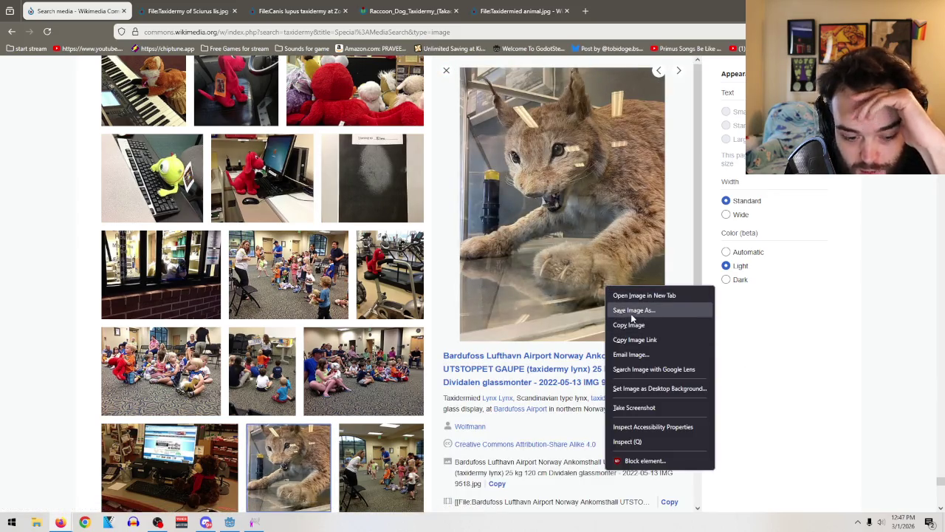
pyautogui.click(632, 310)
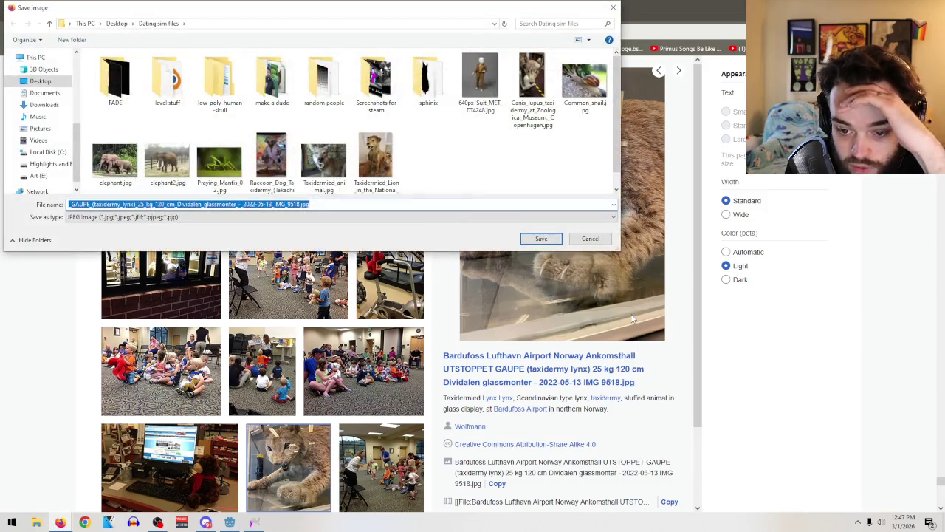
pyautogui.click(542, 238)
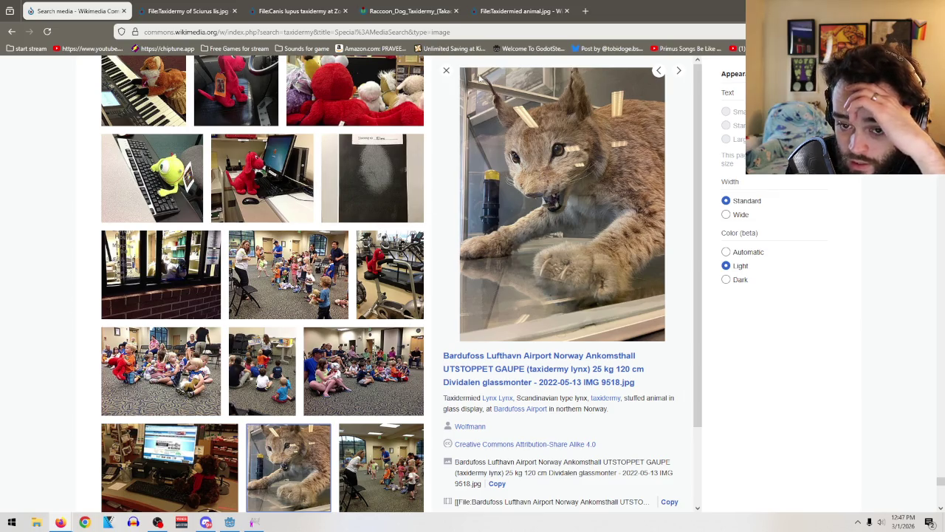
pyautogui.click(446, 70)
pyautogui.scroll(-3, 647, 334)
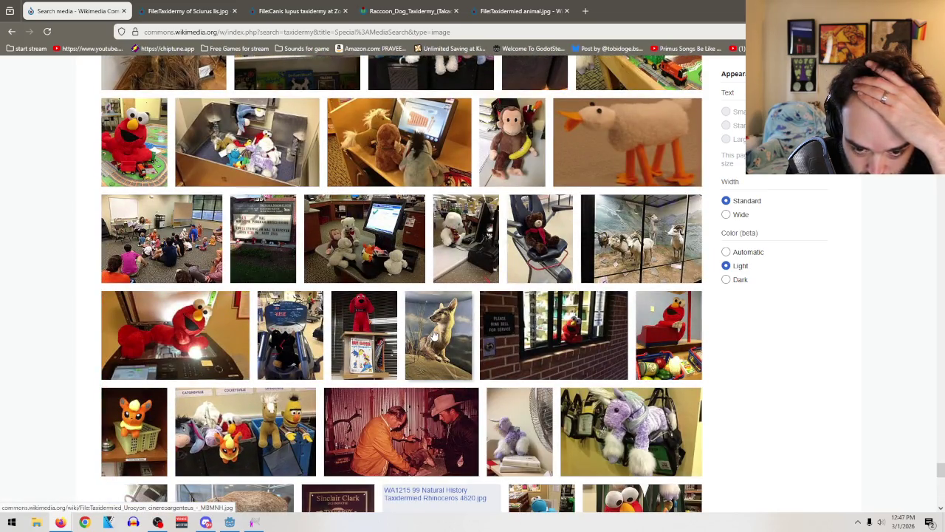
# Step: Open the gray fox image page in a new tab and load more results
pyautogui.rightClick(435, 334)
pyautogui.click(472, 342)
pyautogui.scroll(-2, 809, 339)
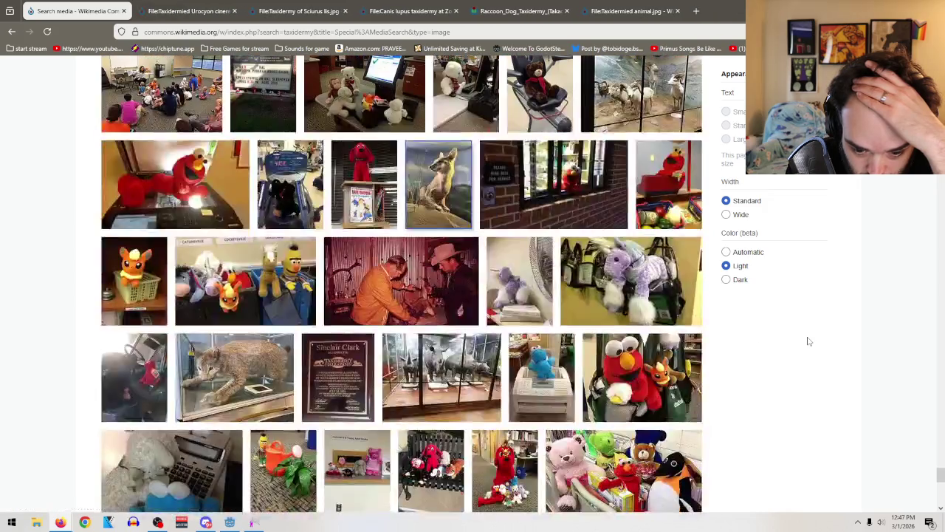
pyautogui.scroll(-2, 809, 341)
pyautogui.scroll(-2, 807, 345)
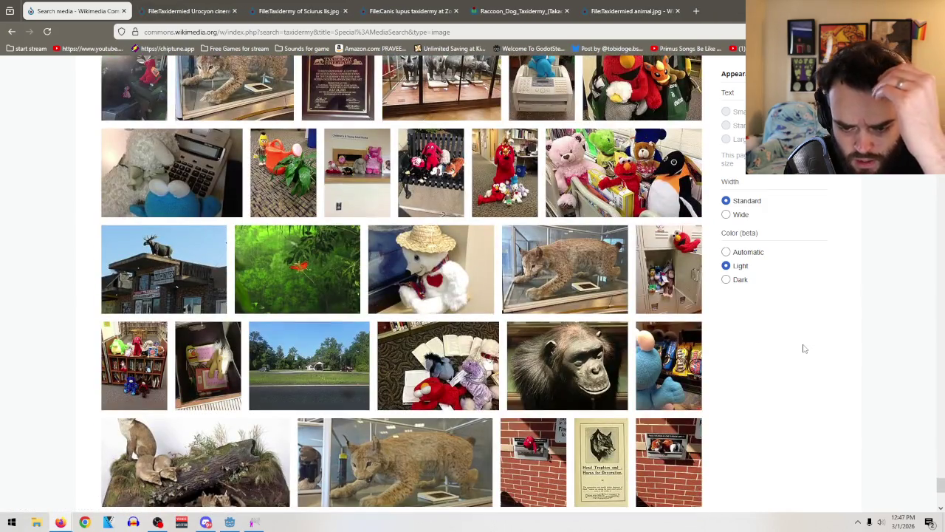
pyautogui.scroll(-2, 561, 339)
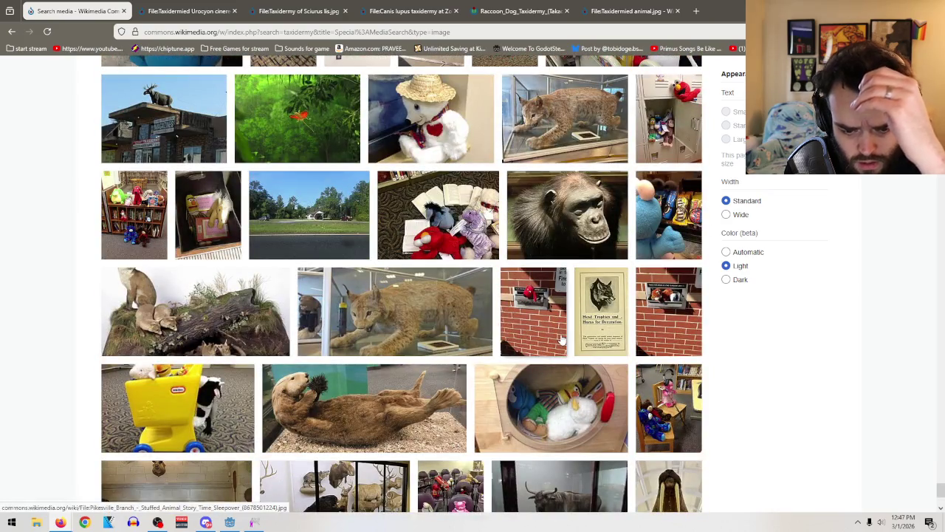
pyautogui.scroll(-2, 562, 339)
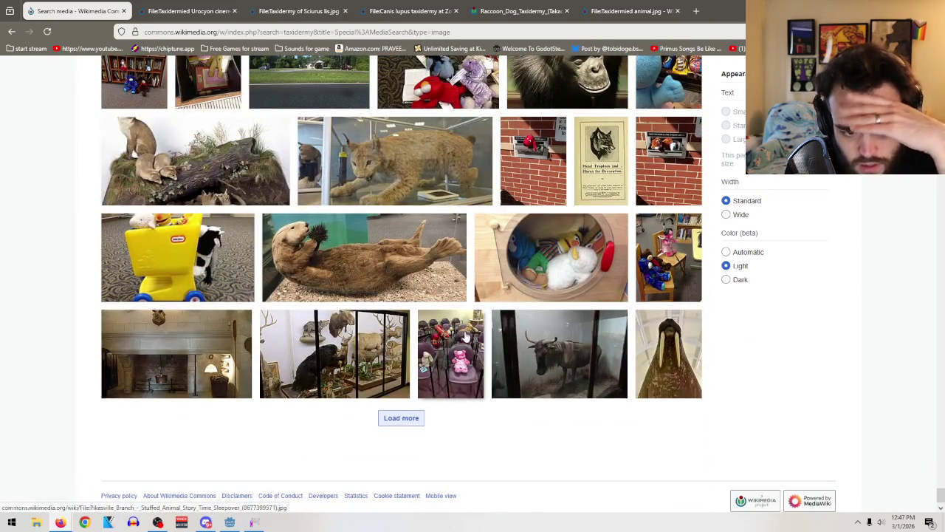
pyautogui.scroll(-1, 467, 337)
pyautogui.click(406, 378)
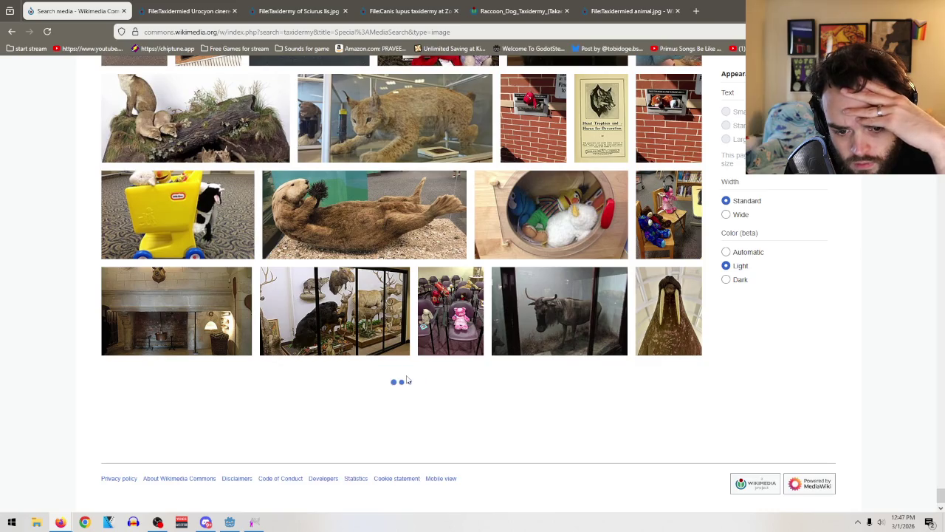
# Step: Browse down the results and open the red squirrel taxidermy page in a new tab
pyautogui.scroll(-3, 480, 340)
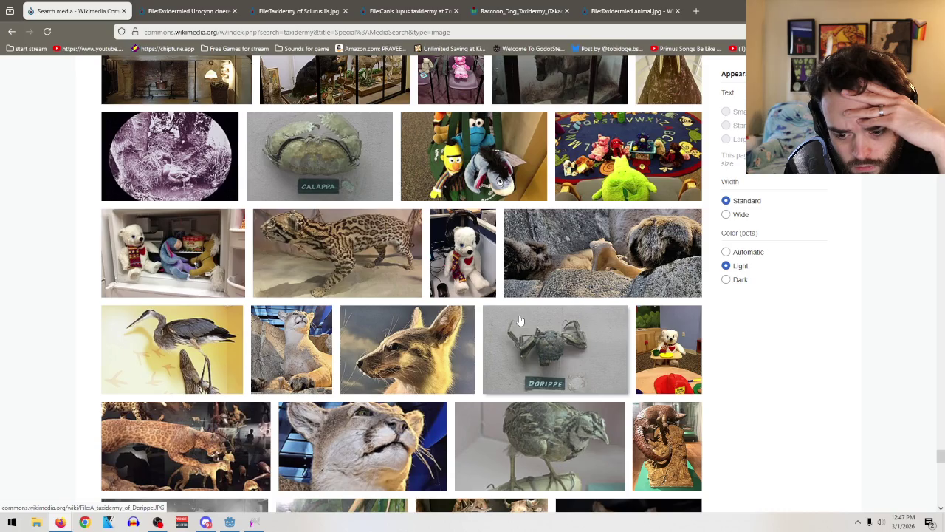
pyautogui.scroll(-1, 580, 340)
pyautogui.scroll(-1, 580, 340)
pyautogui.scroll(-2, 591, 334)
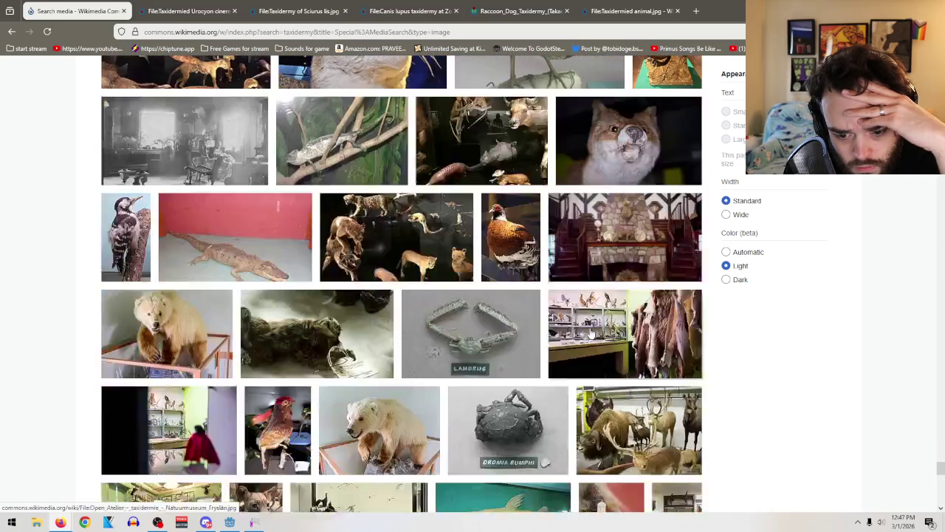
pyautogui.scroll(-2, 591, 334)
pyautogui.scroll(1, 605, 244)
pyautogui.scroll(1, 623, 148)
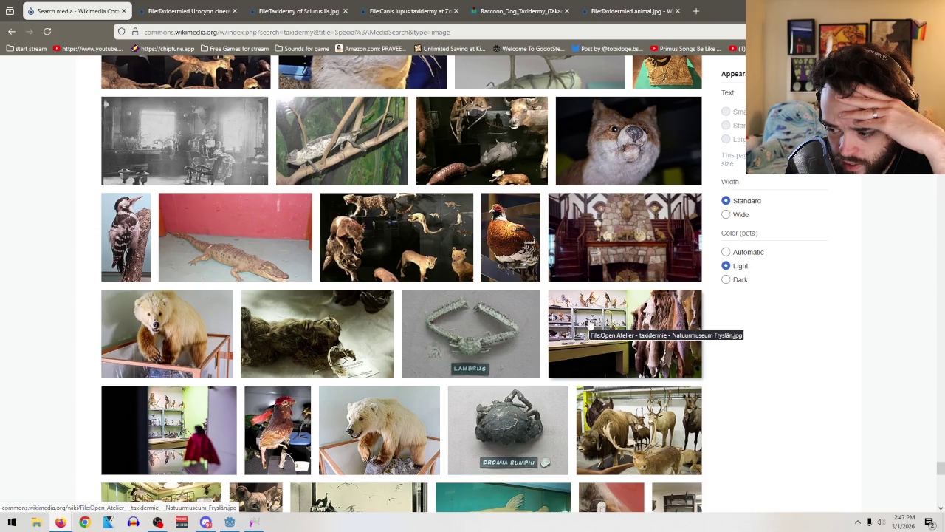
pyautogui.scroll(-3, 547, 329)
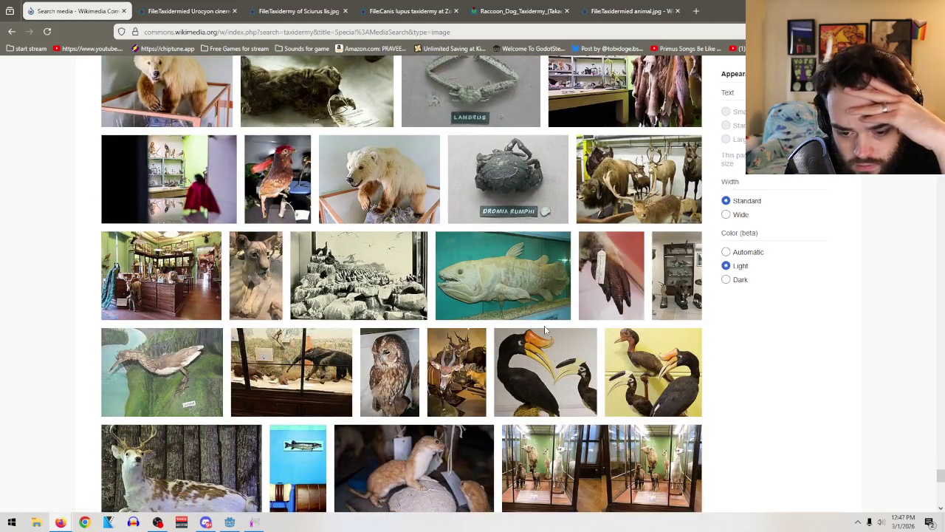
pyautogui.scroll(-1, 545, 326)
pyautogui.scroll(-3, 587, 347)
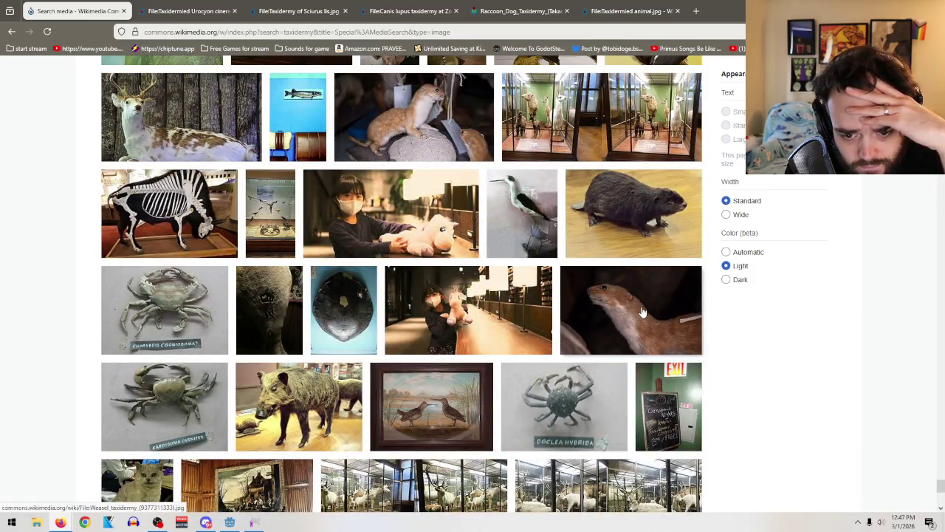
pyautogui.scroll(-3, 643, 312)
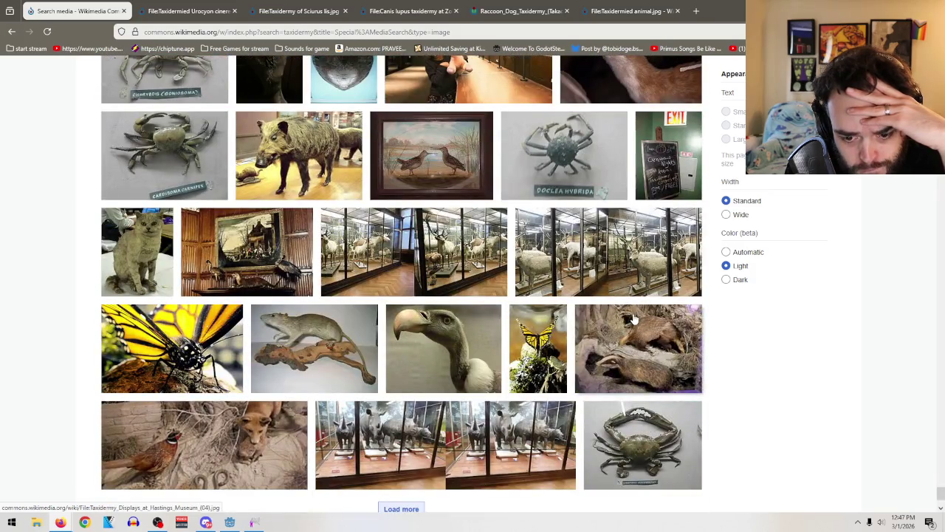
pyautogui.scroll(-2, 633, 319)
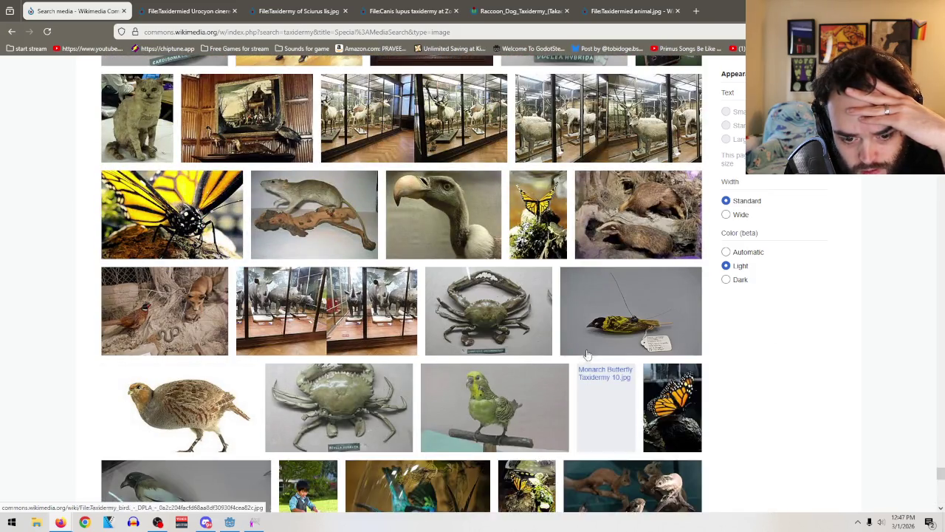
pyautogui.scroll(-2, 587, 355)
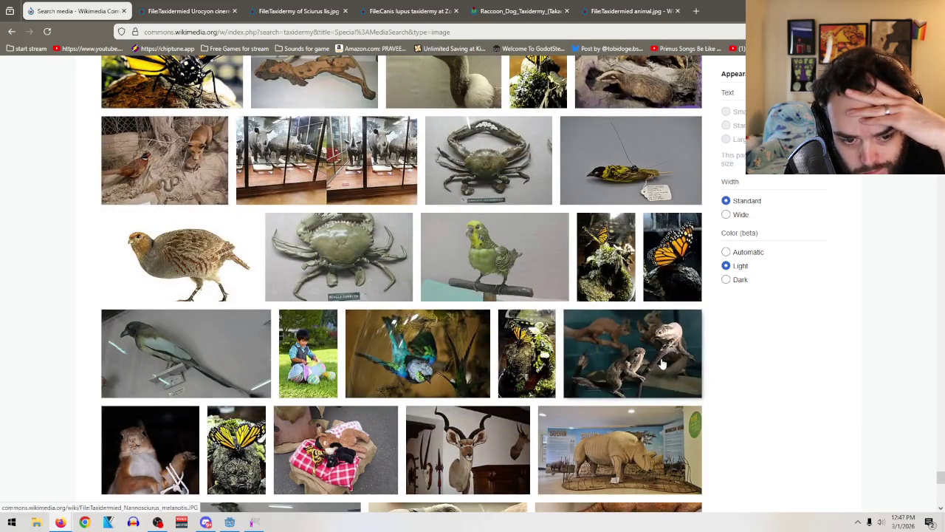
pyautogui.scroll(-2, 662, 367)
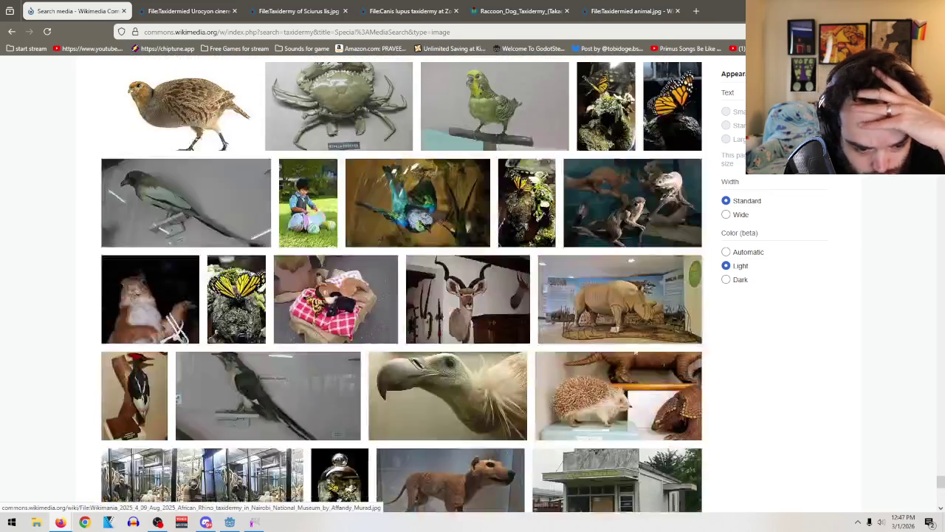
pyautogui.scroll(-1, 662, 367)
pyautogui.middleClick(150, 249)
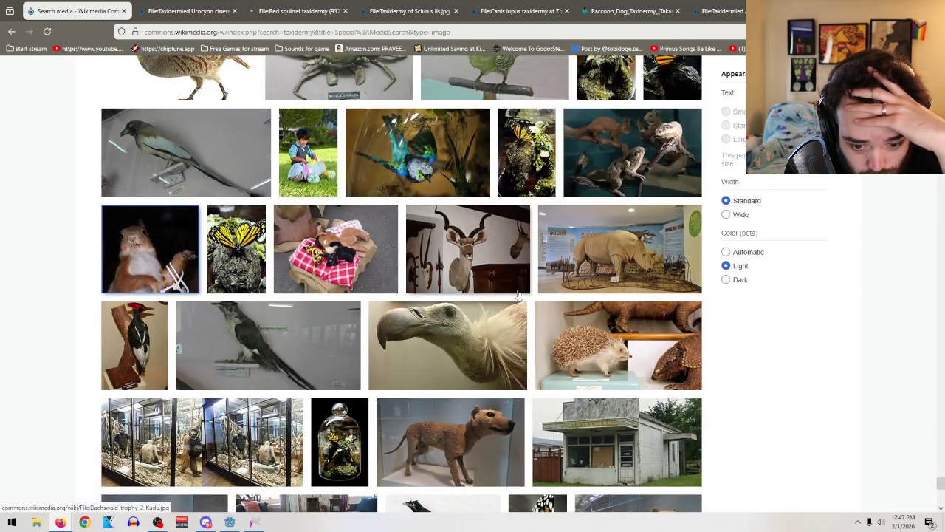
# Step: Load more results and open the 'Lion remains' file page in a new tab
pyautogui.scroll(-2, 518, 303)
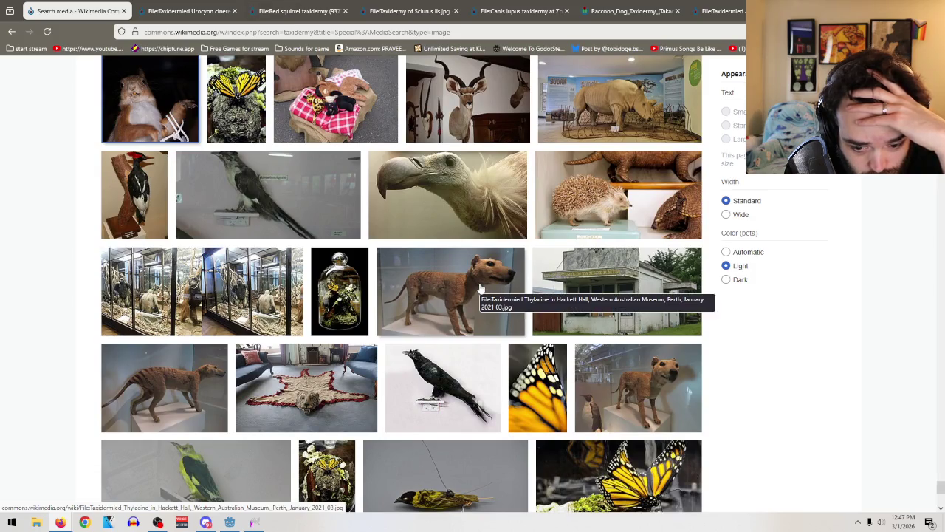
pyautogui.scroll(-3, 636, 380)
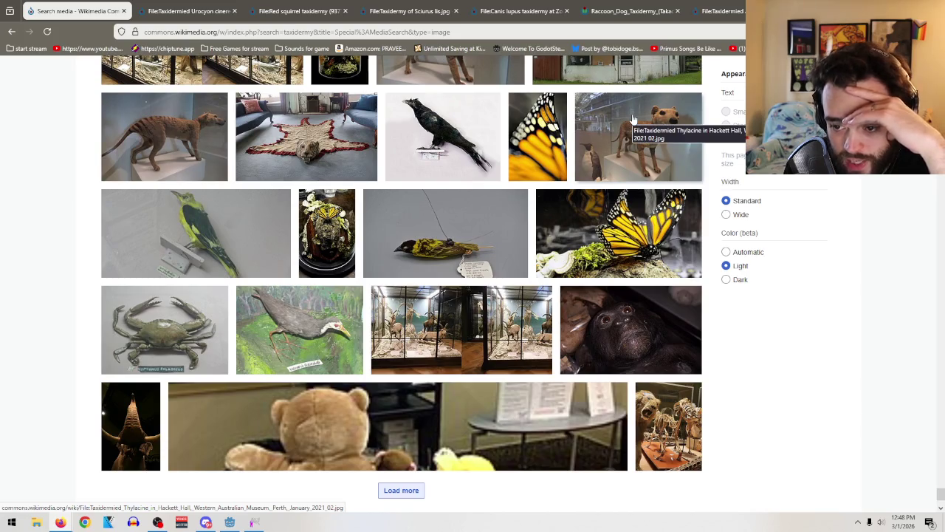
pyautogui.scroll(-2, 633, 118)
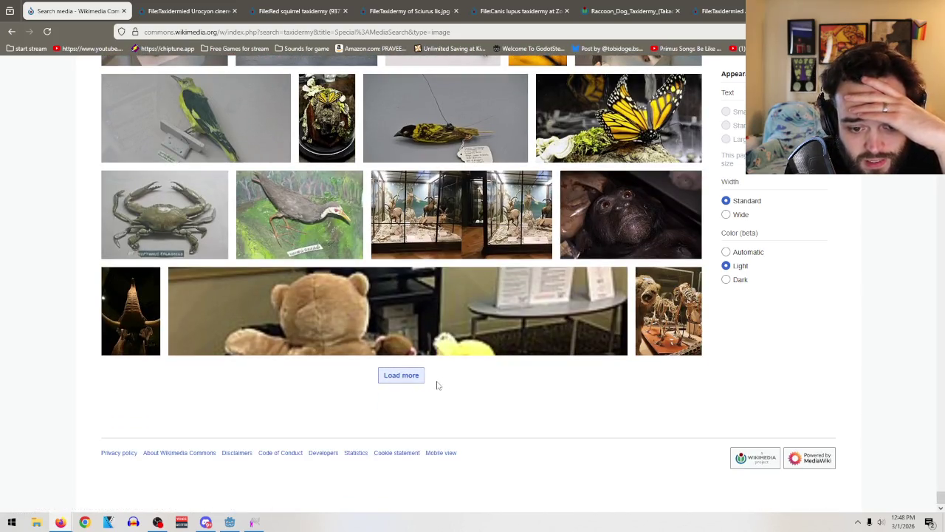
pyautogui.click(397, 377)
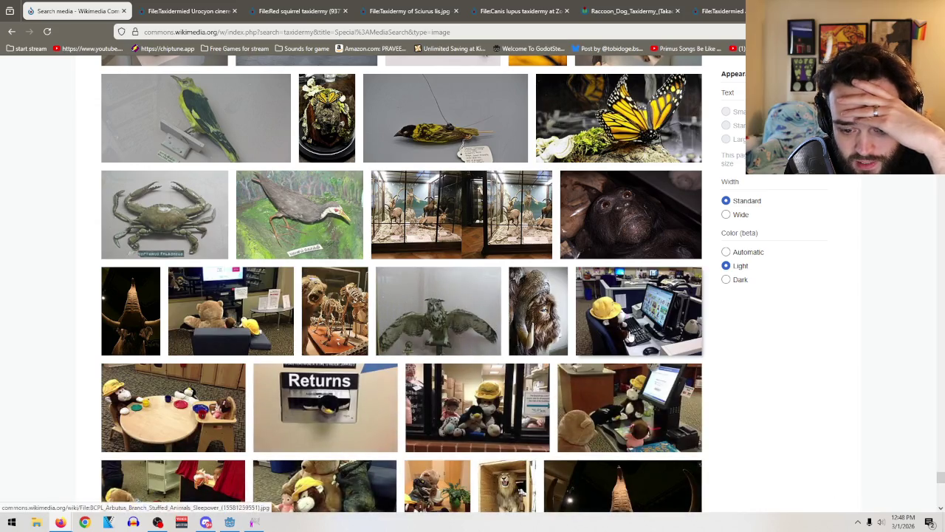
pyautogui.rightClick(314, 302)
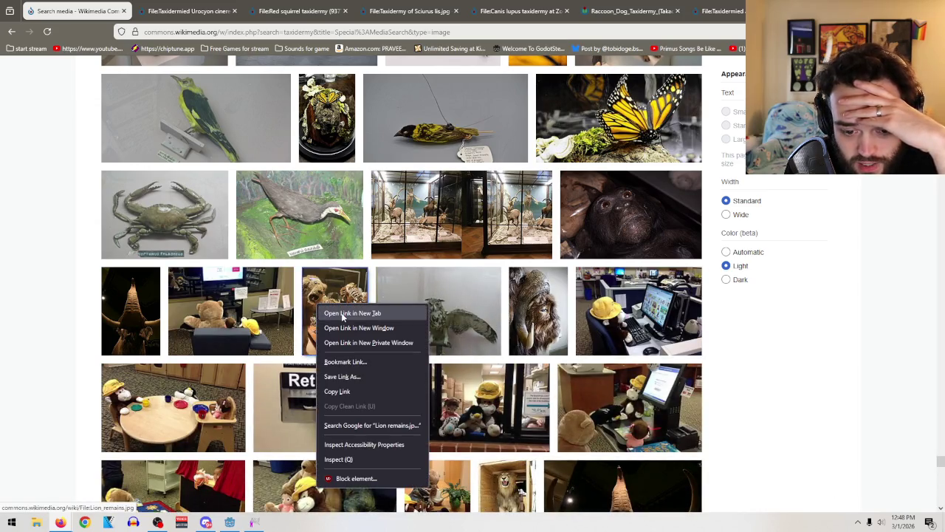
pyautogui.click(347, 312)
pyautogui.scroll(-3, 591, 279)
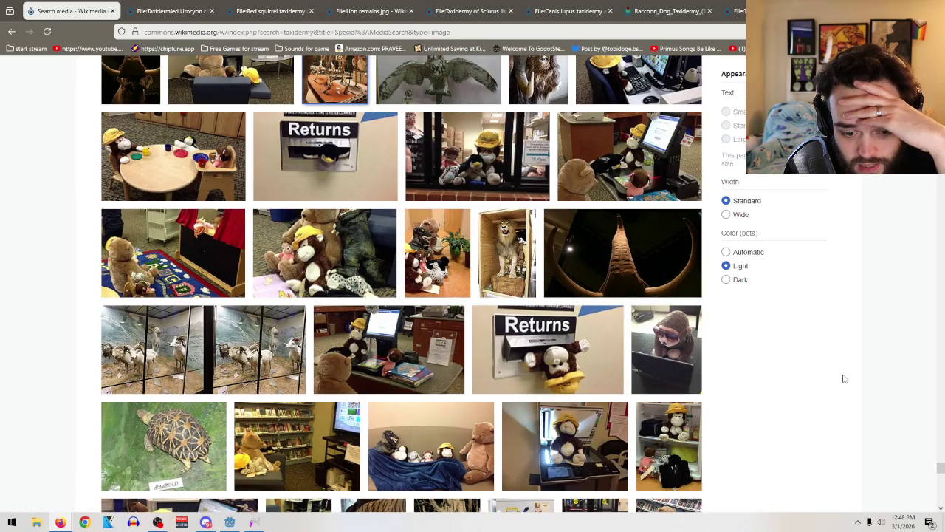
pyautogui.scroll(-3, 397, 421)
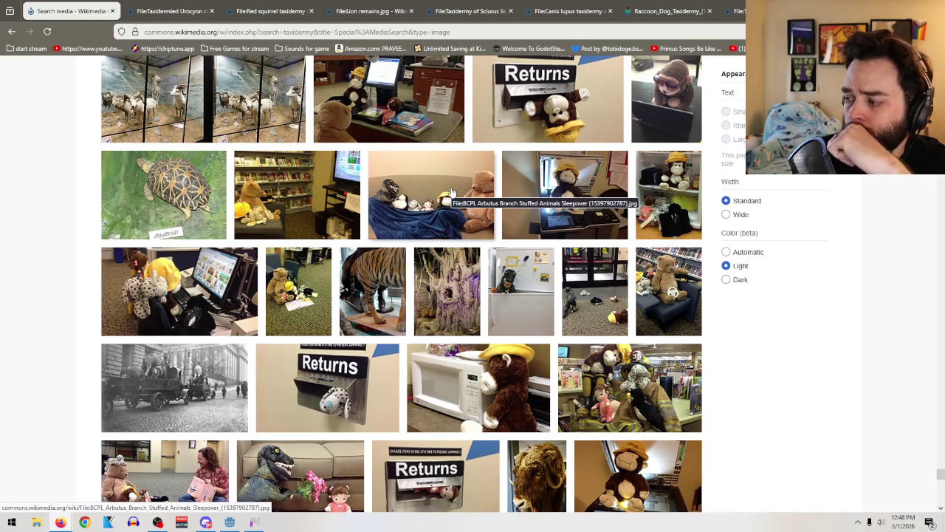
# Step: Save the gray fox photo into Dating sim files
pyautogui.click(176, 11)
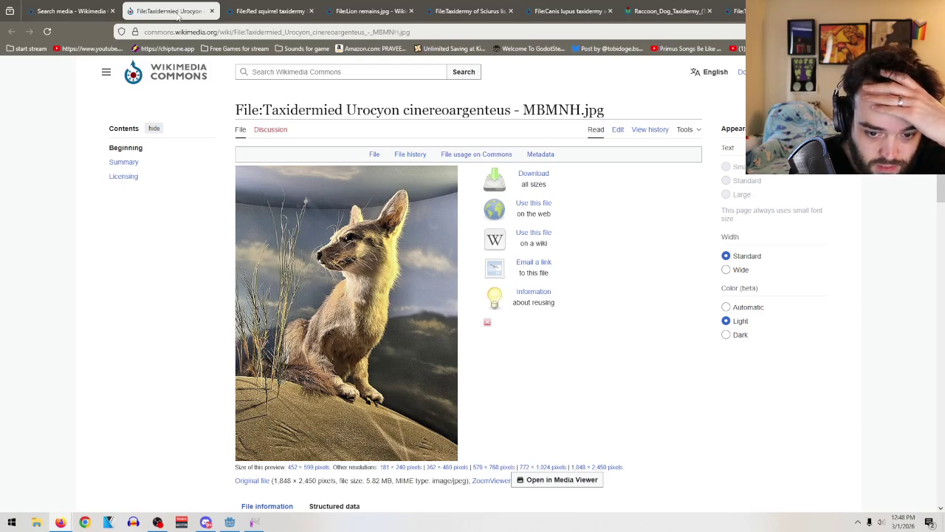
pyautogui.rightClick(392, 299)
pyautogui.click(395, 153)
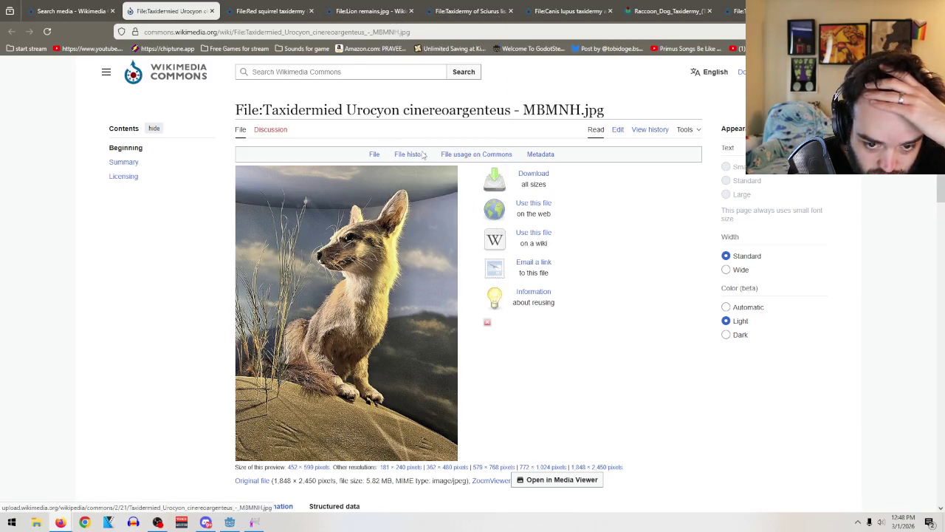
pyautogui.click(547, 240)
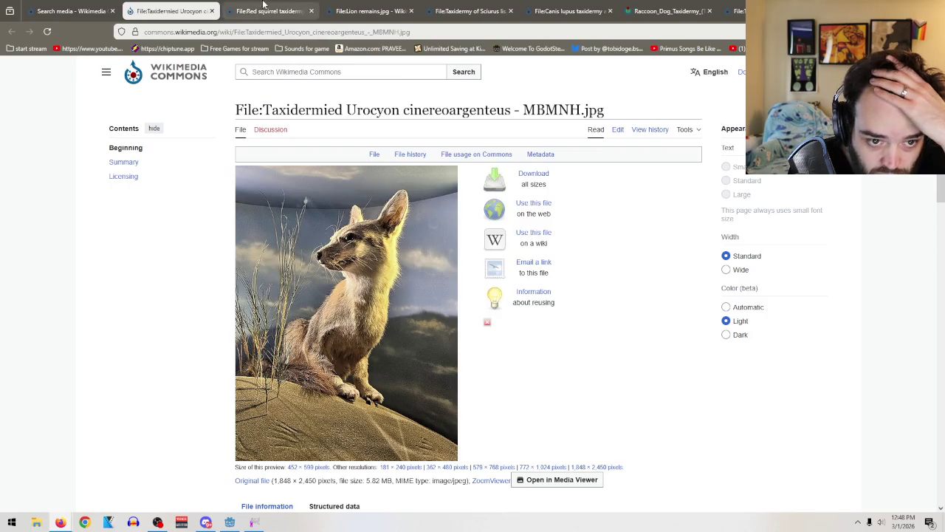
# Step: Save the red squirrel taxidermy photo into Dating sim files
pyautogui.hotkey('ctrl', 'Tab')
pyautogui.rightClick(460, 316)
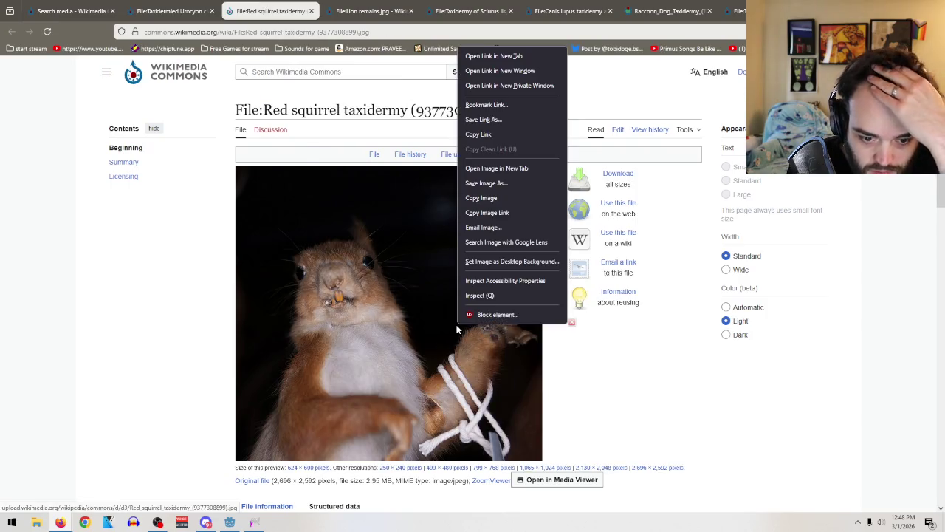
pyautogui.click(495, 185)
pyautogui.click(537, 237)
# Step: Save the Lion remains photo, then switch over to GIMP
pyautogui.click(336, 12)
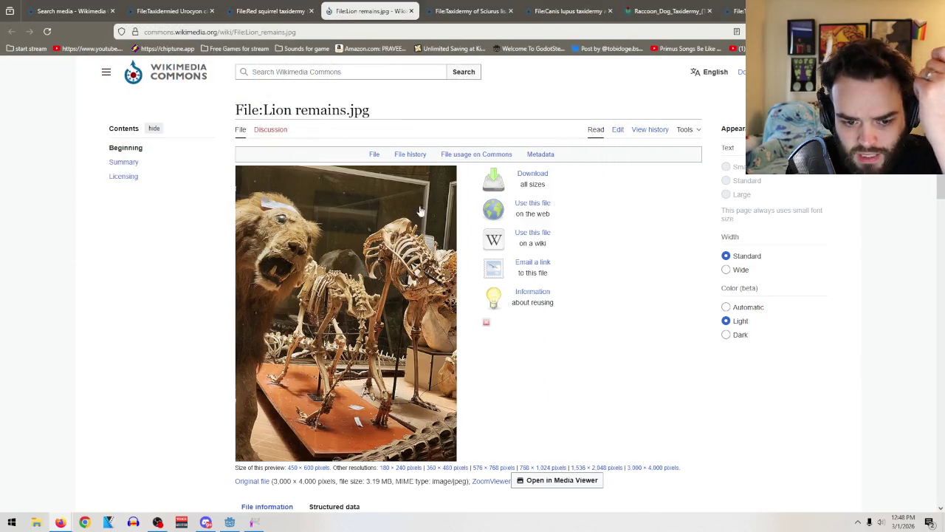
pyautogui.rightClick(387, 332)
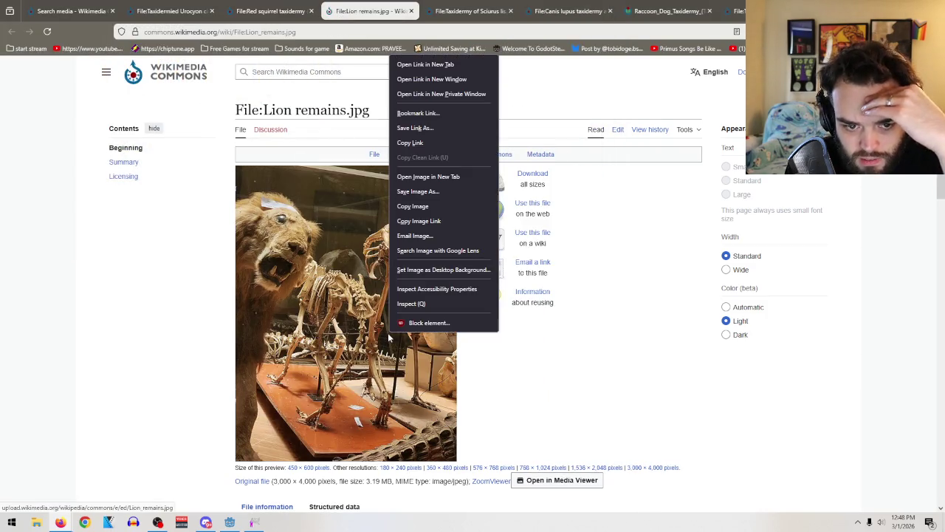
pyautogui.click(436, 192)
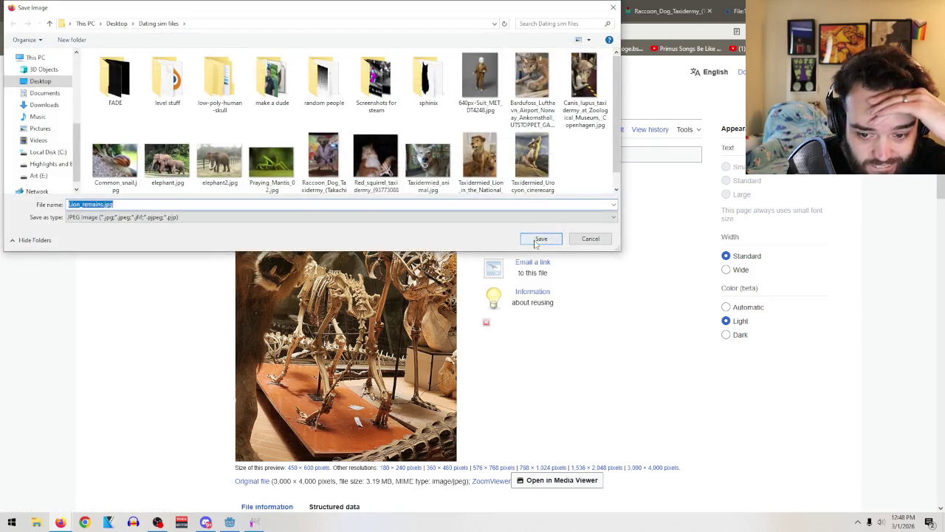
pyautogui.click(536, 242)
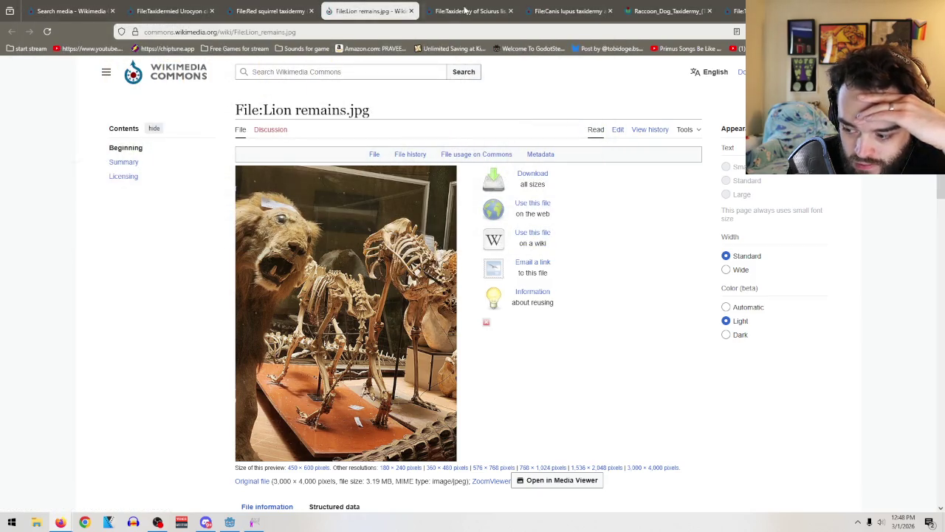
pyautogui.click(452, 6)
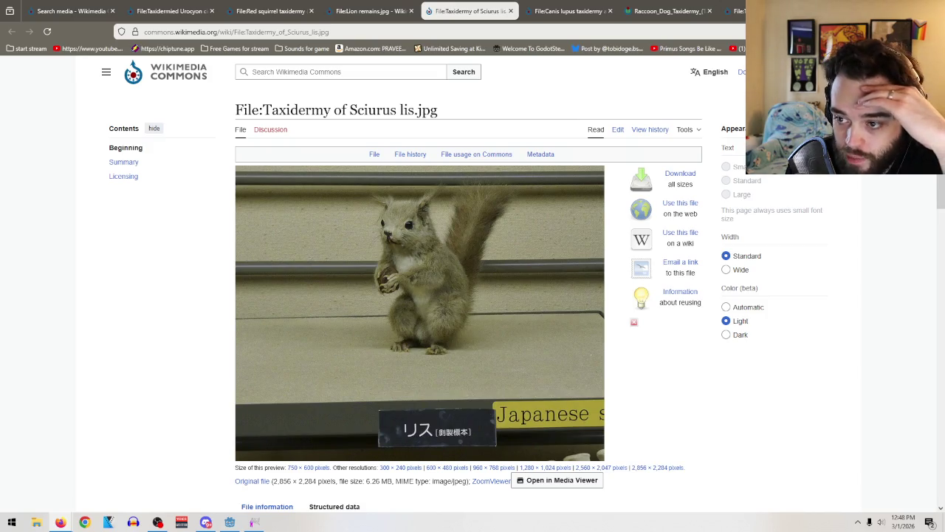
pyautogui.hotkey('alt', 'Tab')
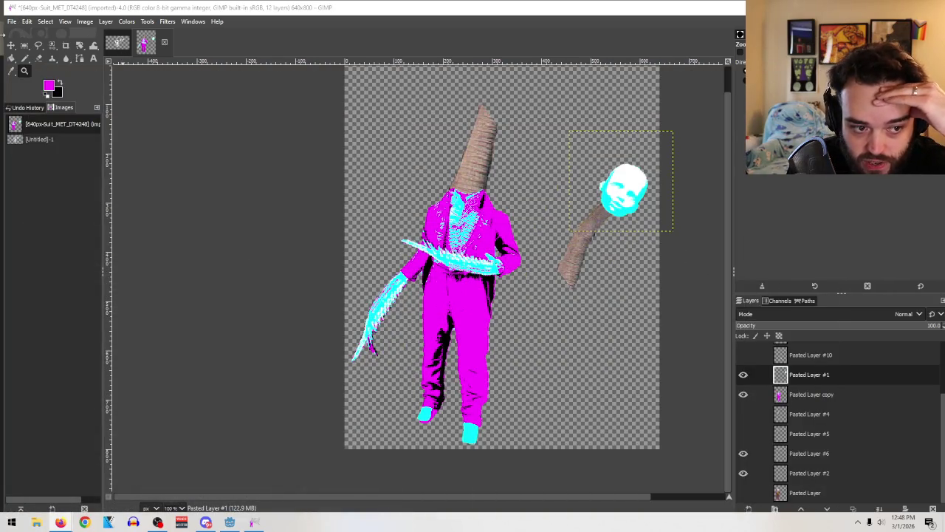
# Step: Open the eight saved photos, Canis_lupus through Lion_remains.jpg, as layers in the collage
pyautogui.click(11, 21)
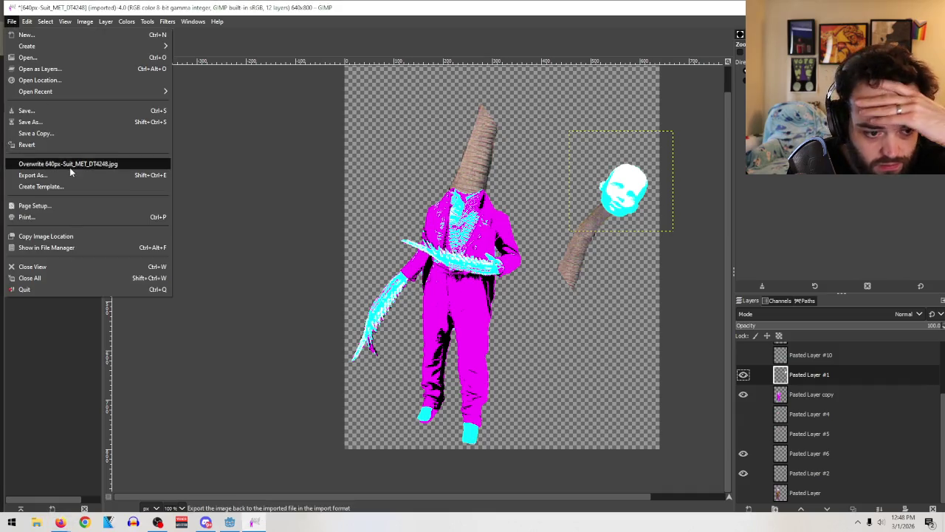
pyautogui.click(40, 68)
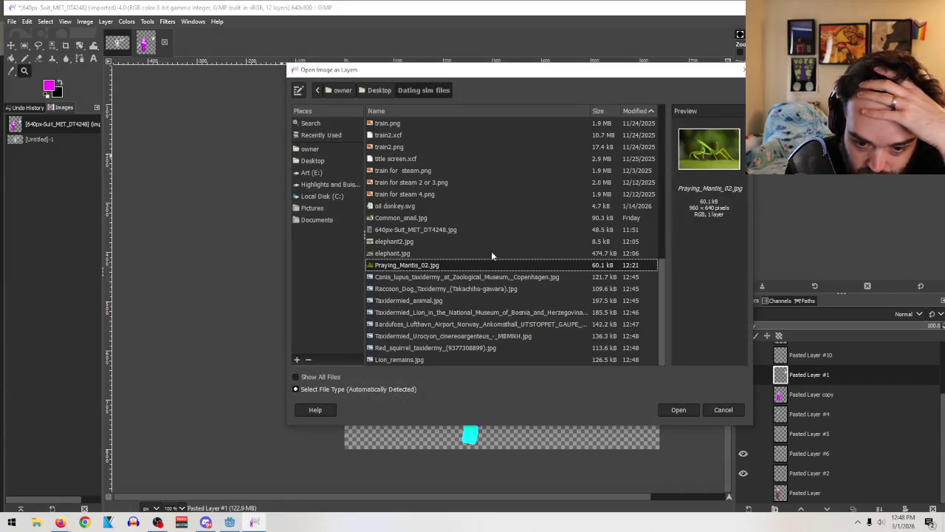
pyautogui.click(456, 277)
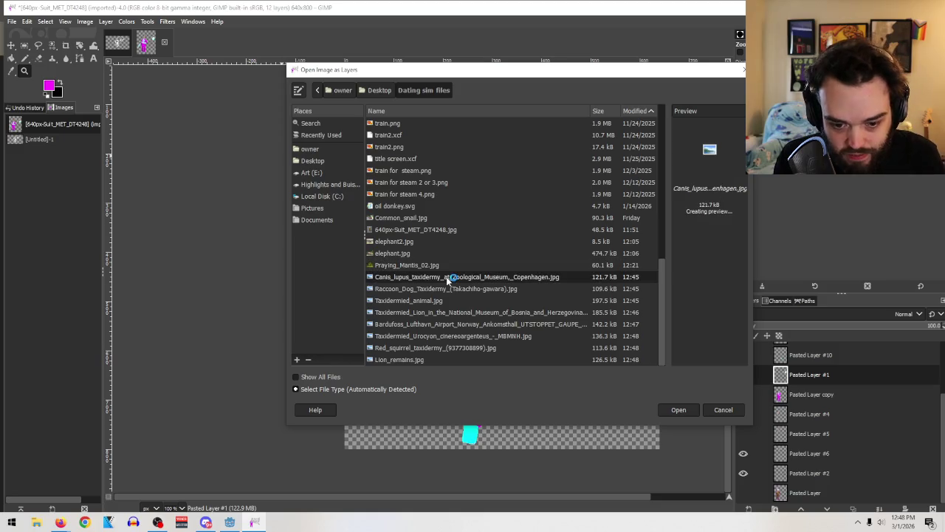
pyautogui.keyDown('shift'); pyautogui.click(422, 360); pyautogui.keyUp('shift')
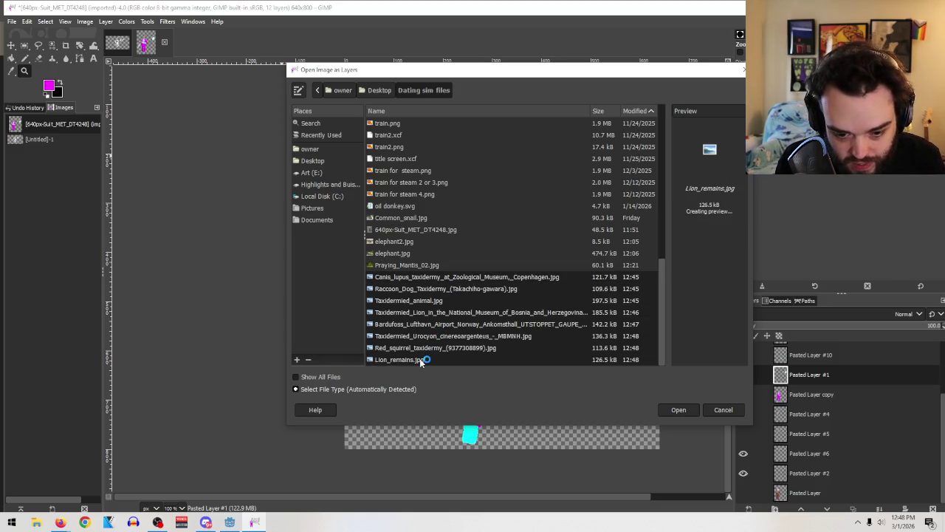
pyautogui.click(677, 410)
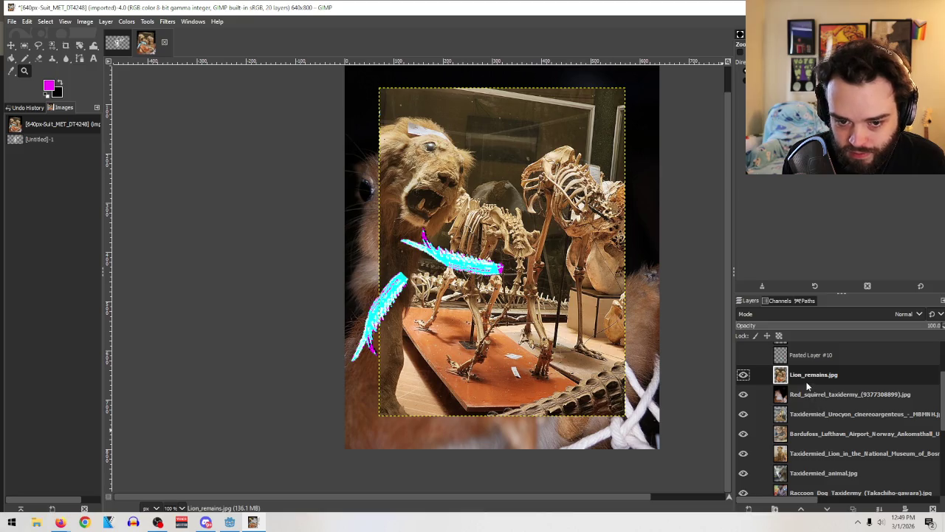
# Step: Trace a freehand selection around the lion's open mouth on the Lion_remains.jpg layer
pyautogui.click(38, 45)
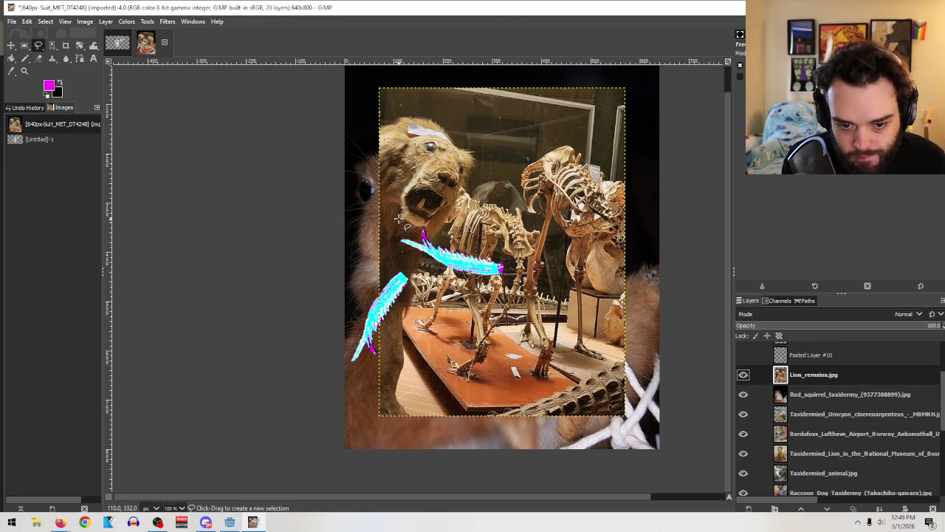
pyautogui.click(398, 216)
pyautogui.moveTo(404, 221); pyautogui.dragTo(420, 230)
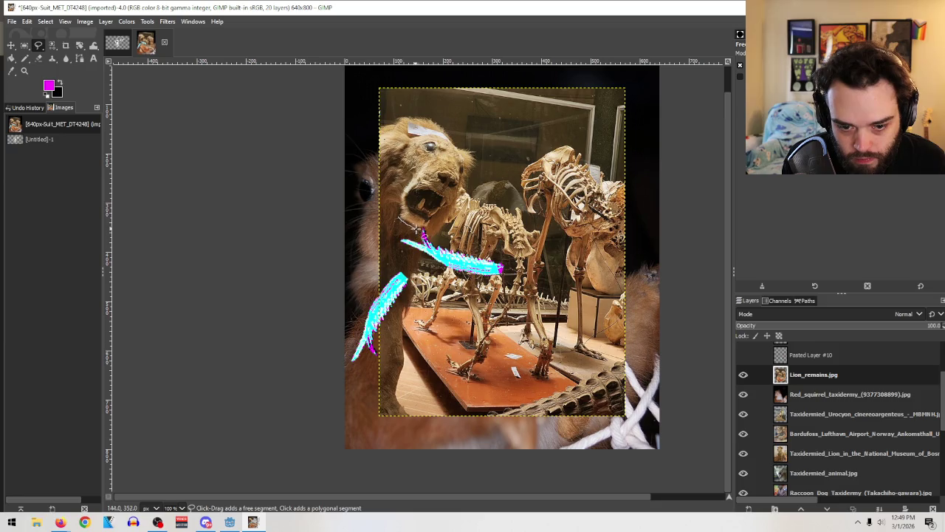
pyautogui.press('Return')
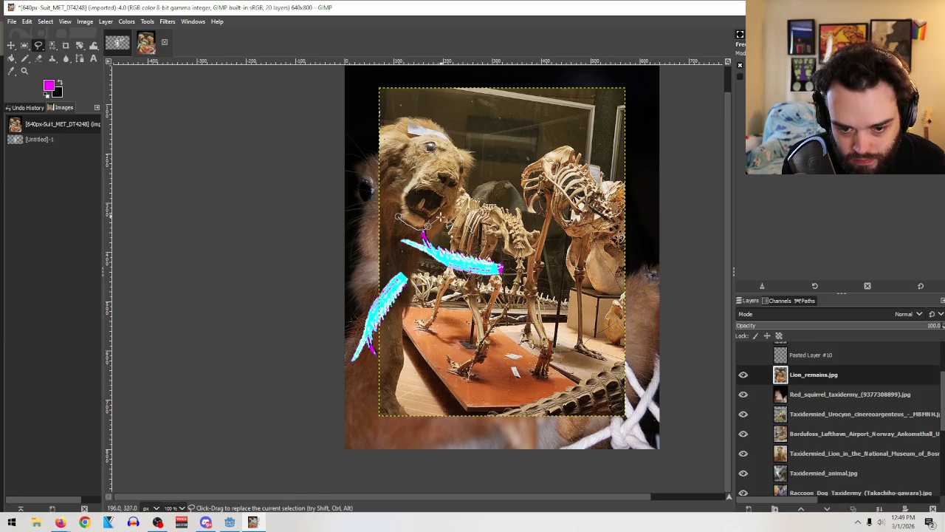
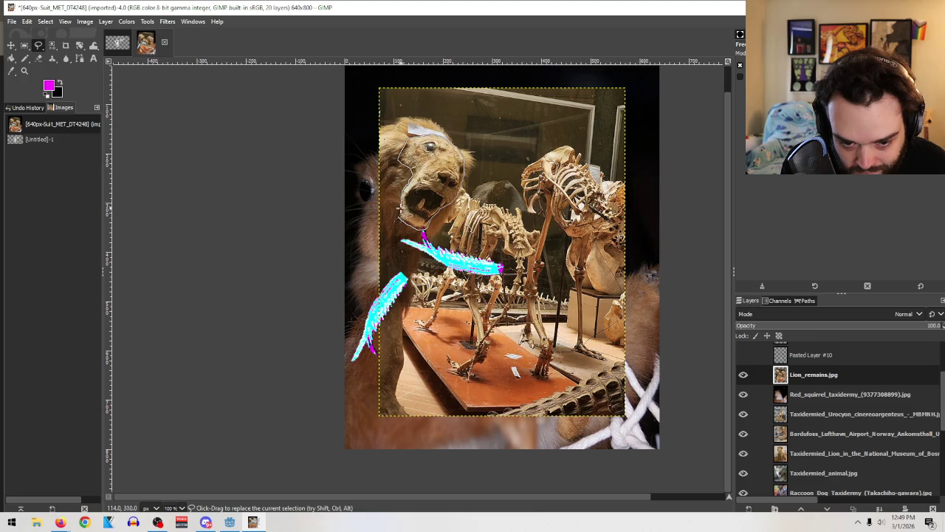
# Step: Cut the outlined lion head onto its own new layer and hide Lion_remains
pyautogui.click(397, 216)
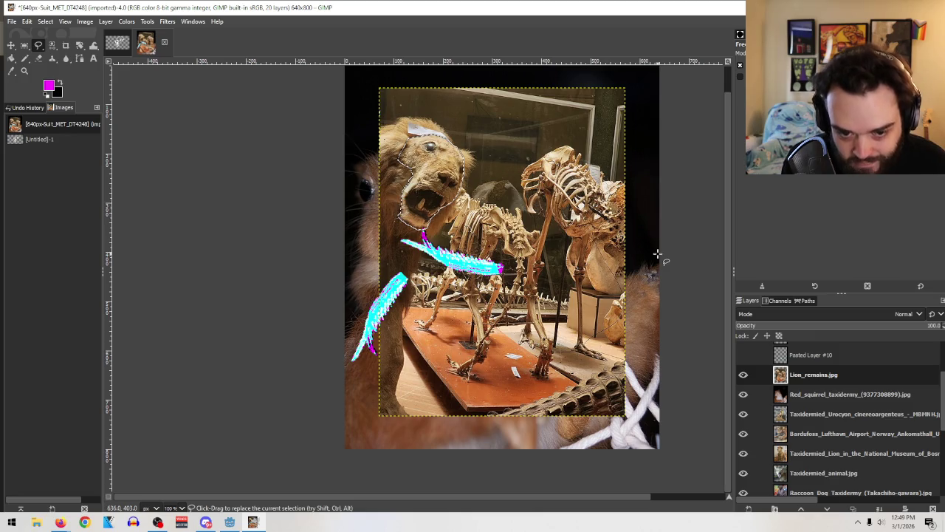
pyautogui.hotkey('ctrl', 'x')
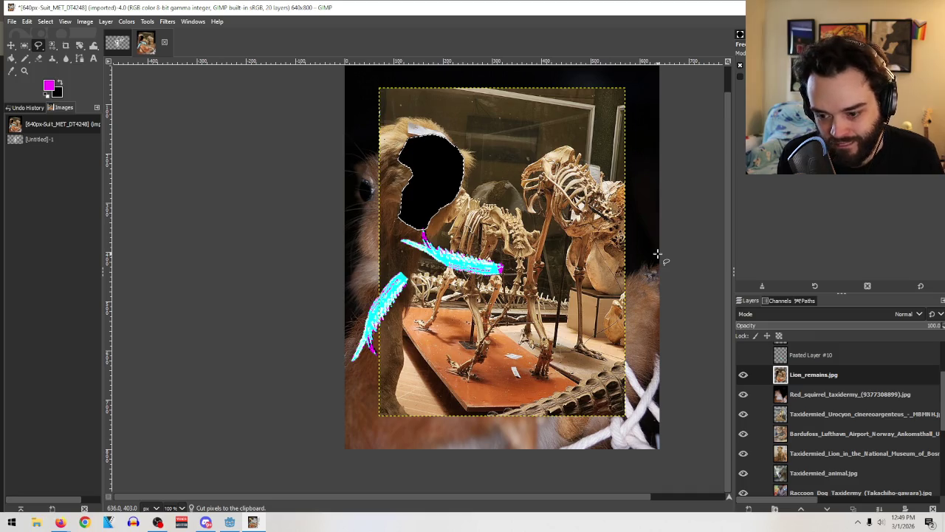
pyautogui.hotkey('ctrl', 'v')
pyautogui.click(748, 509)
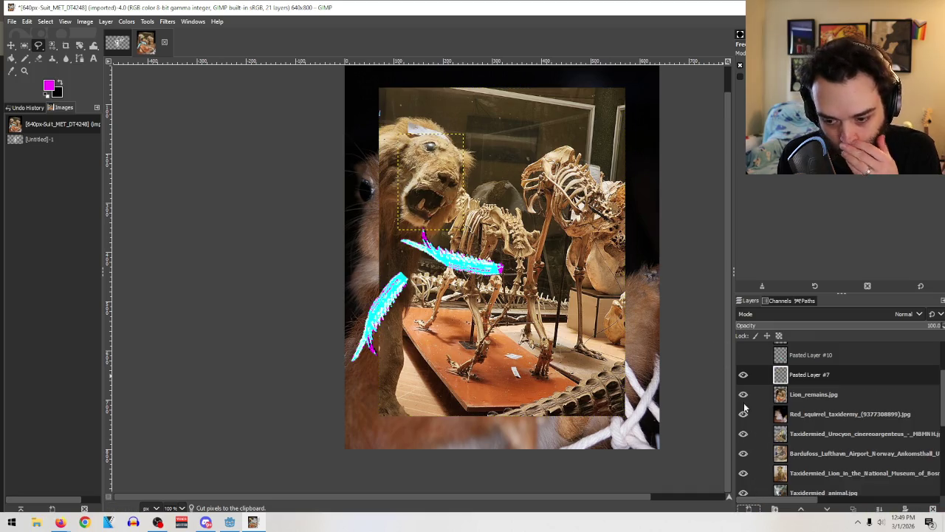
pyautogui.click(743, 395)
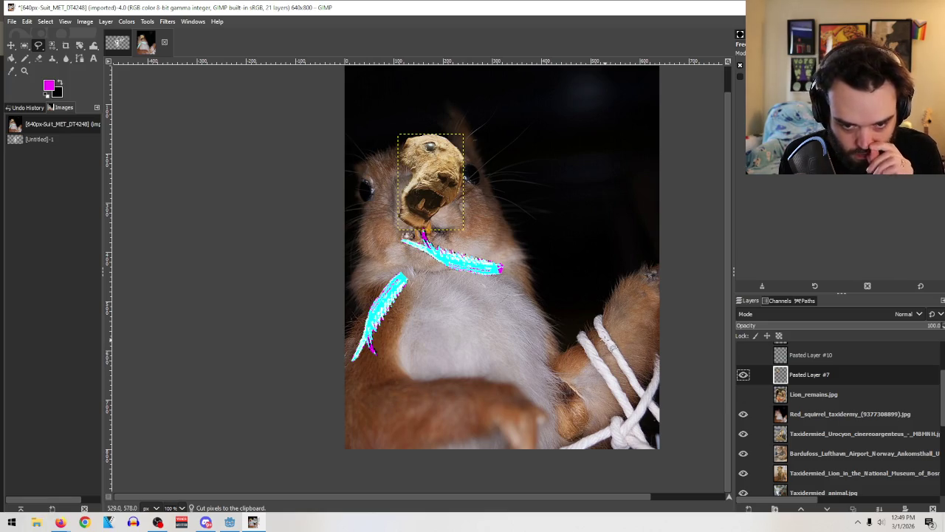
# Step: Move the lion head up and right, and shift the red squirrel photo up and right
pyautogui.press('m')
pyautogui.moveTo(431, 175); pyautogui.dragTo(552, 203)
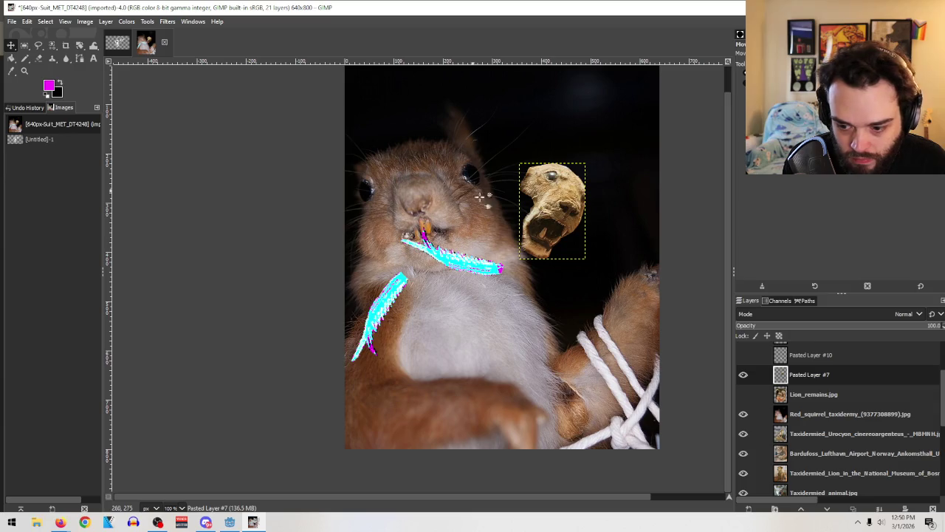
pyautogui.click(833, 415)
pyautogui.moveTo(443, 204); pyautogui.dragTo(478, 176)
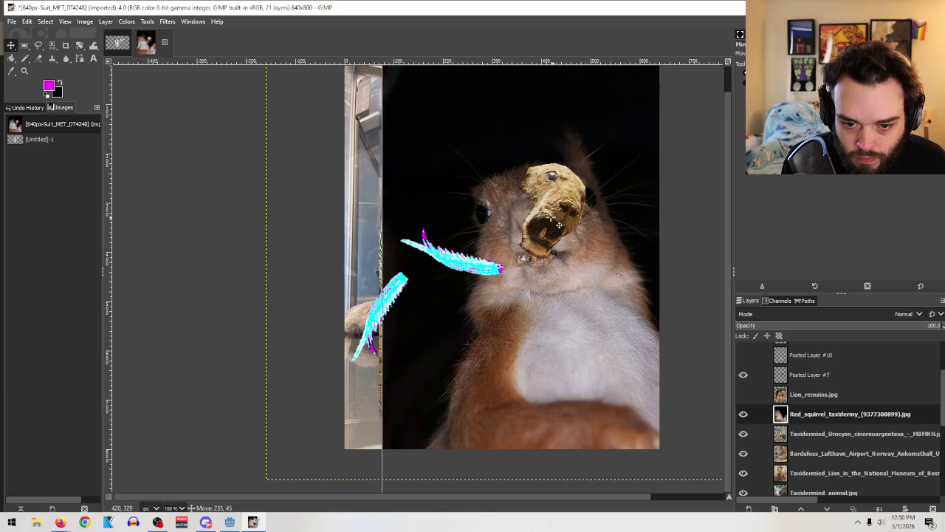
# Step: Nudge and hide the red squirrel and gray fox layers, and shift the lynx photo up-right
pyautogui.moveTo(477, 177); pyautogui.dragTo(475, 181)
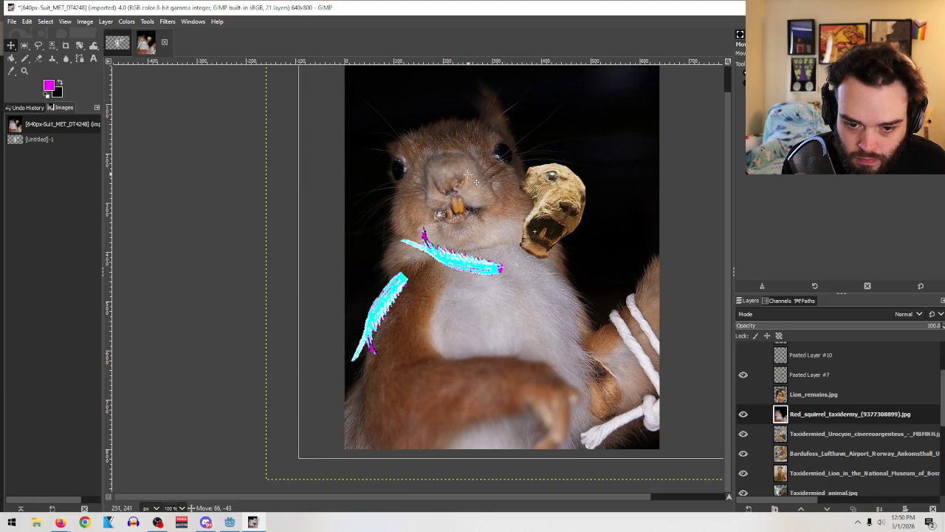
pyautogui.click(743, 415)
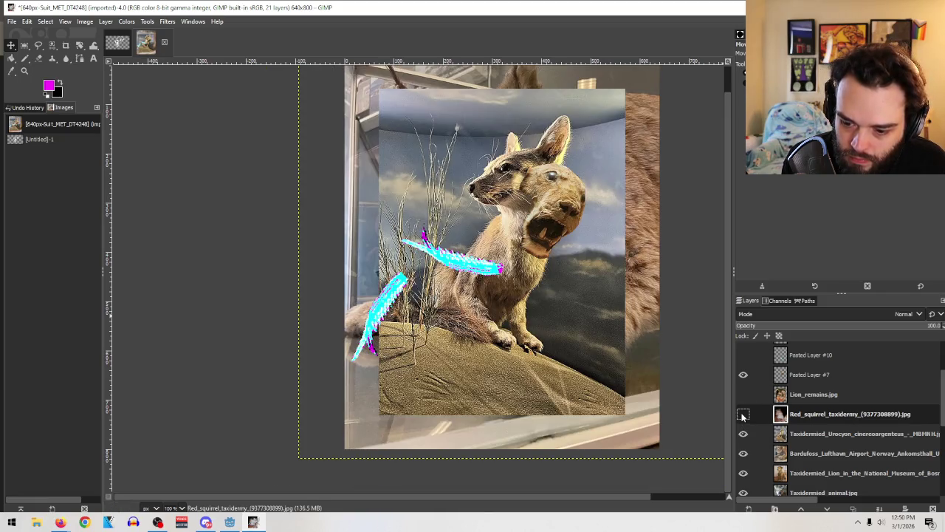
pyautogui.click(849, 434)
pyautogui.moveTo(496, 206)
pyautogui.mouseDown()
pyautogui.moveTo(470, 190)
pyautogui.moveTo(478, 200)
pyautogui.mouseUp()
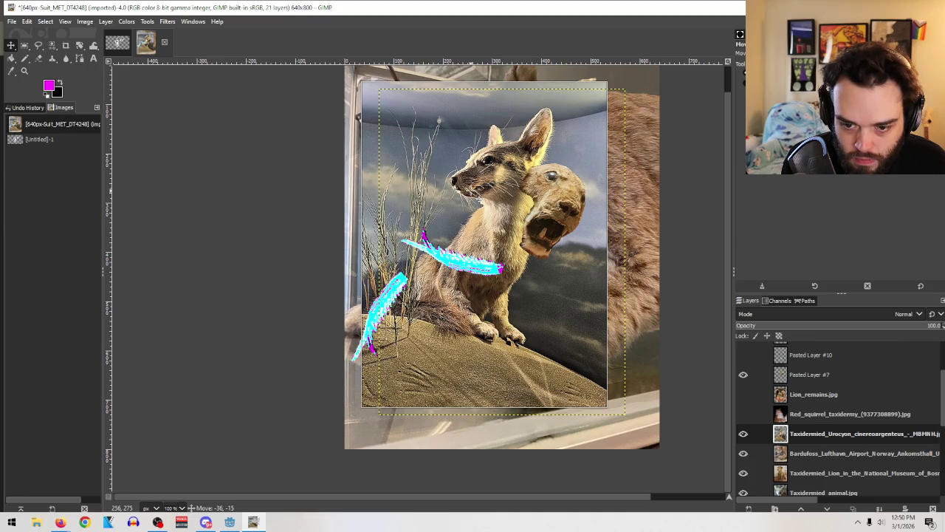
pyautogui.click(743, 433)
pyautogui.moveTo(517, 141)
pyautogui.mouseDown()
pyautogui.moveTo(532, 116)
pyautogui.moveTo(536, 126)
pyautogui.mouseUp()
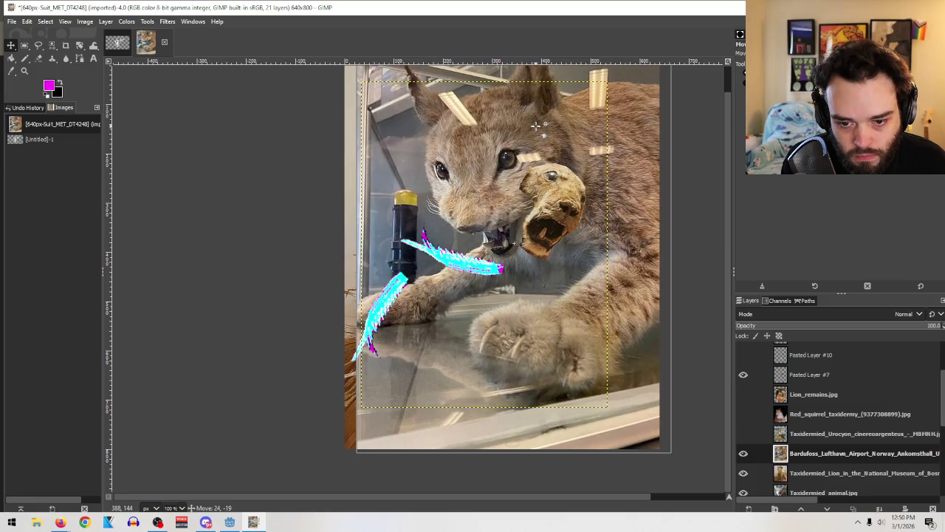
pyautogui.press('pageup')
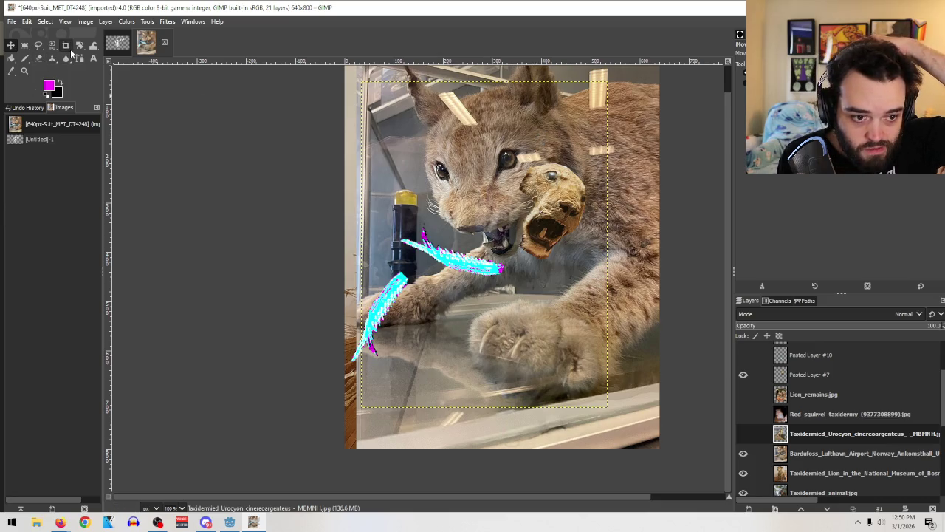
# Step: Shift the lynx photo left and outline the lynx's face with Free Select
pyautogui.click(39, 45)
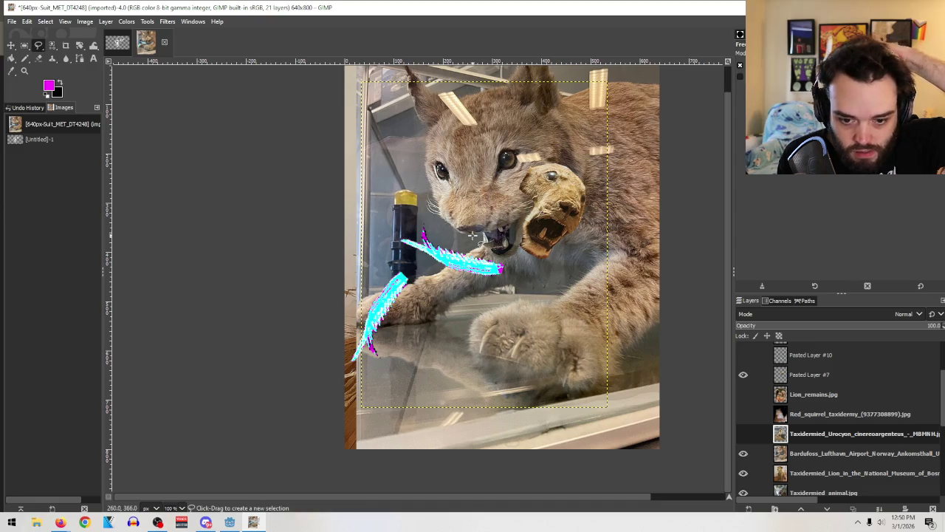
pyautogui.click(10, 45)
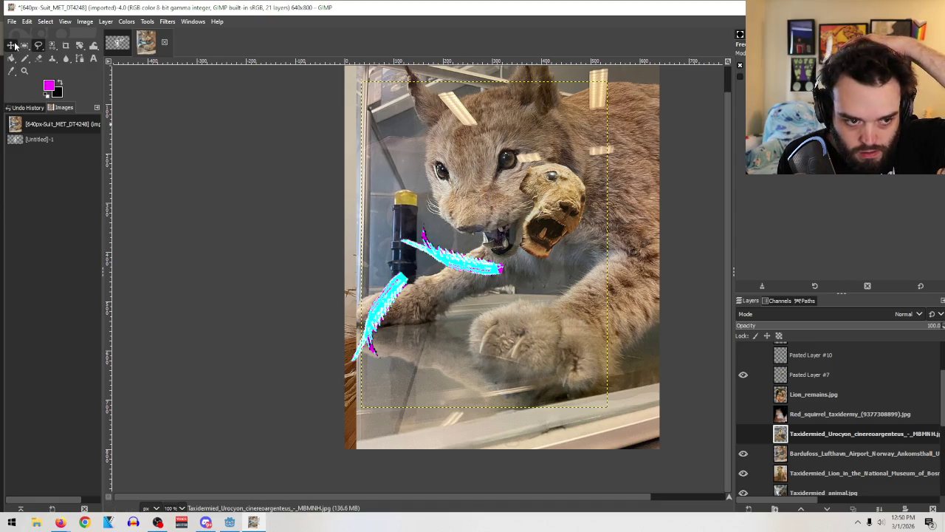
pyautogui.moveTo(587, 128); pyautogui.dragTo(563, 131)
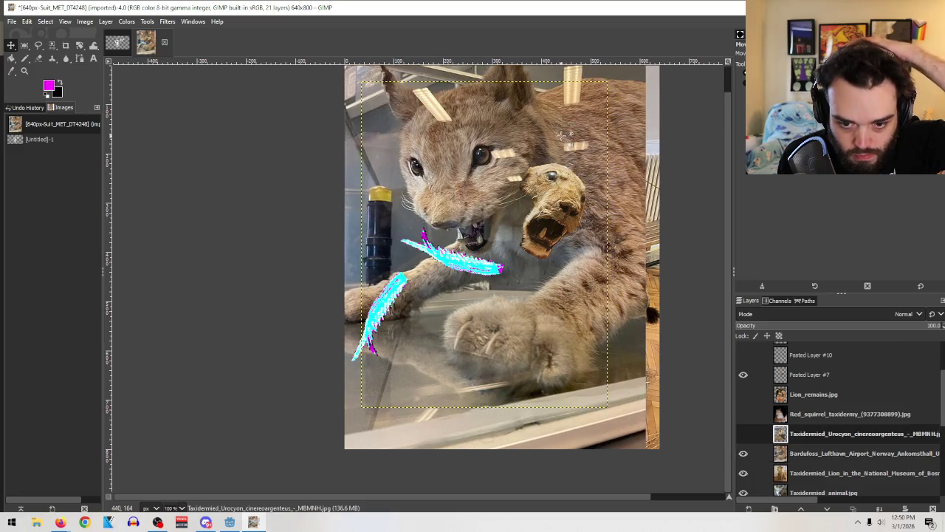
pyautogui.press('f')
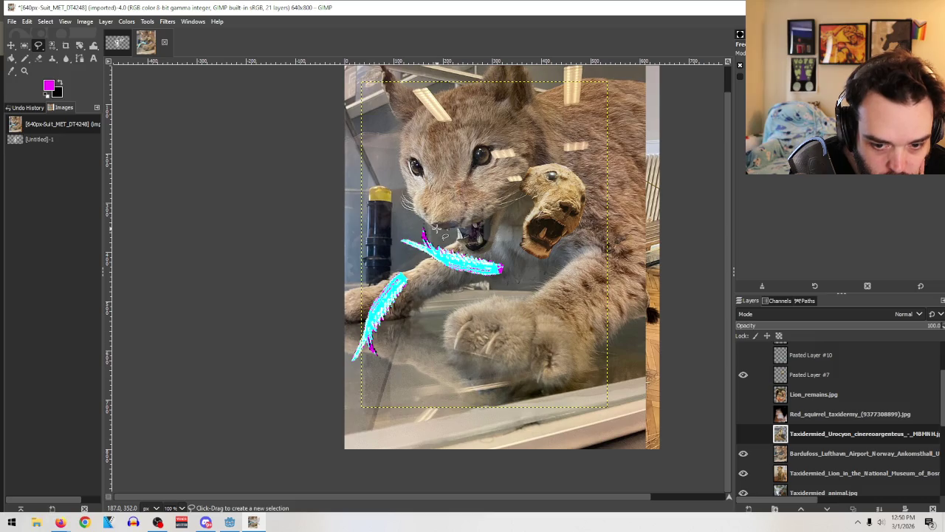
pyautogui.click(439, 232)
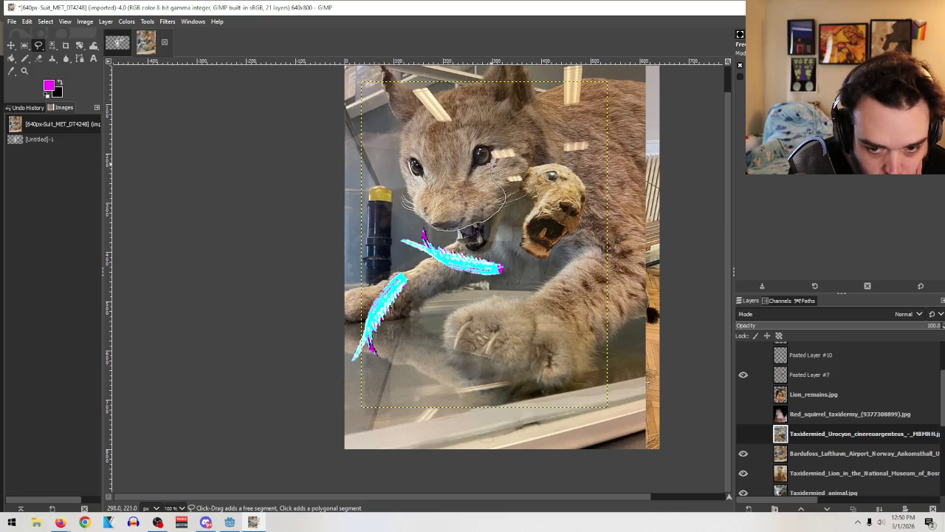
pyautogui.moveTo(491, 146)
pyautogui.mouseDown()
pyautogui.moveTo(408, 146)
pyautogui.moveTo(399, 163)
pyautogui.moveTo(442, 238)
pyautogui.mouseUp()
pyautogui.press('Return')
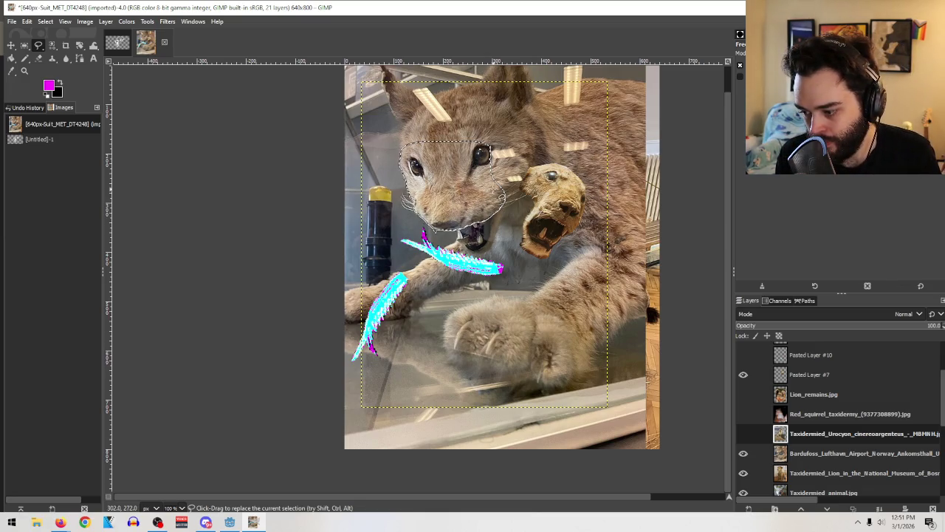
# Step: Cut the lynx face onto Pasted Layer #8 and stack it just below Pasted Layer #7
pyautogui.hotkey('ctrl', 'x')
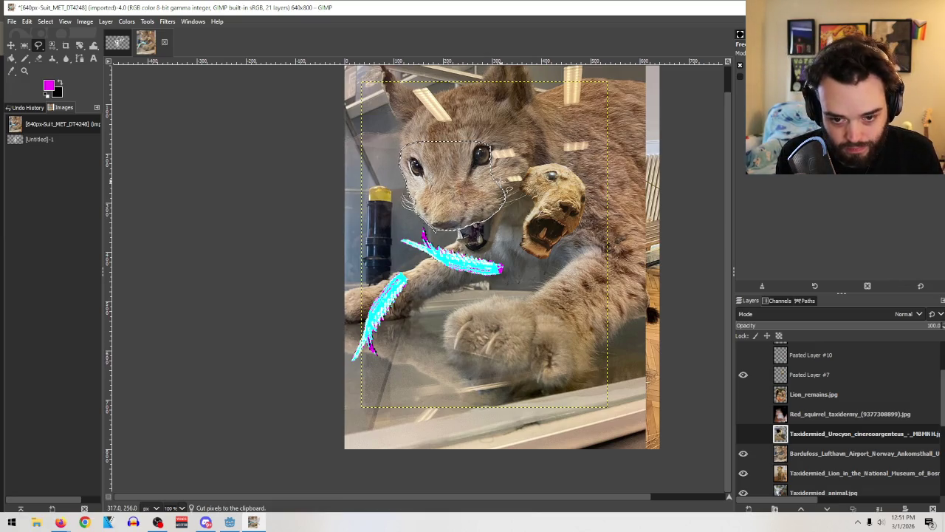
pyautogui.click(811, 454)
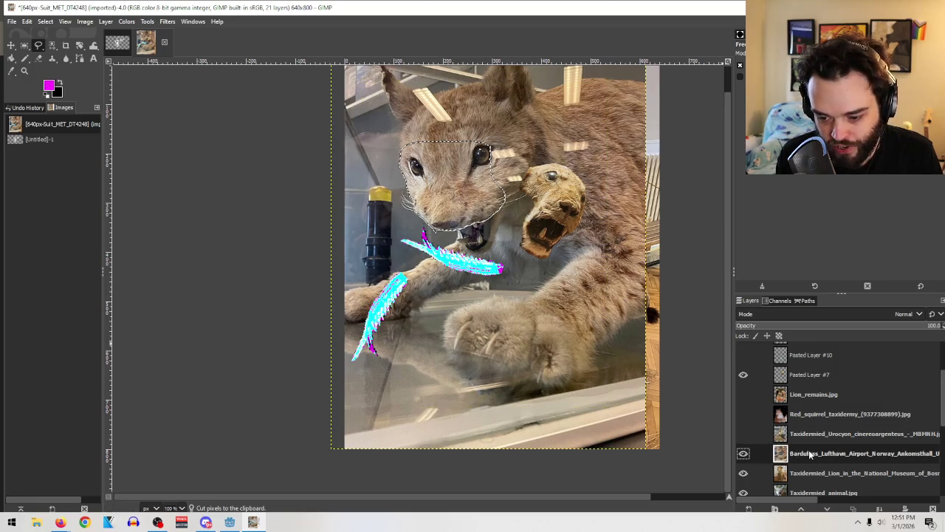
pyautogui.hotkey('ctrl', 'v')
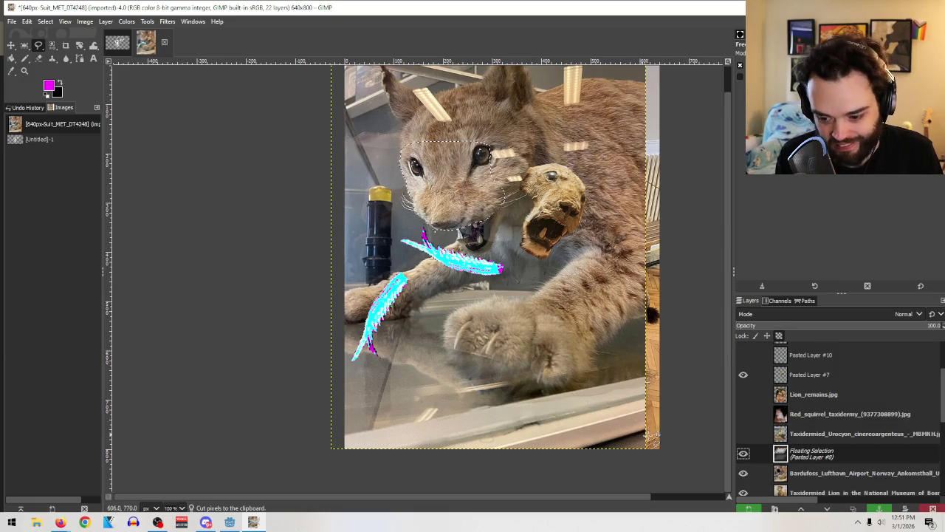
pyautogui.click(752, 509)
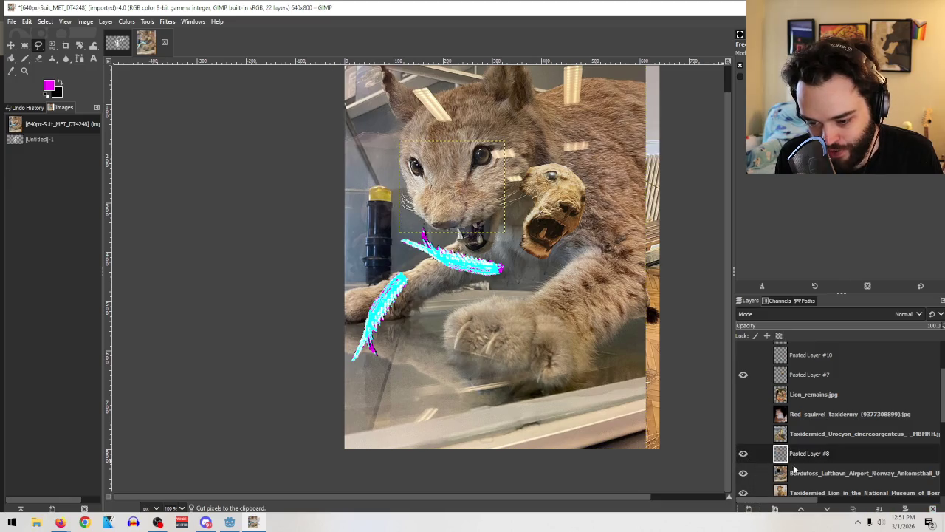
pyautogui.moveTo(805, 459); pyautogui.dragTo(793, 388)
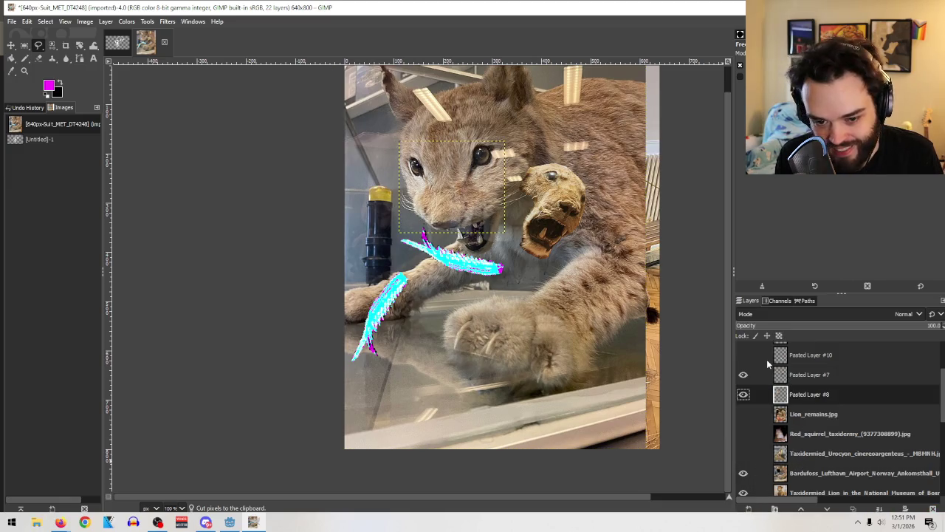
# Step: Hide the Bardufoss lynx layer, move the lynx face right, then hide Pasted Layer #8
pyautogui.click(744, 474)
pyautogui.click(11, 45)
pyautogui.moveTo(452, 174)
pyautogui.mouseDown()
pyautogui.moveTo(525, 201)
pyautogui.moveTo(473, 198)
pyautogui.moveTo(425, 122)
pyautogui.moveTo(599, 131)
pyautogui.mouseUp()
pyautogui.click(744, 393)
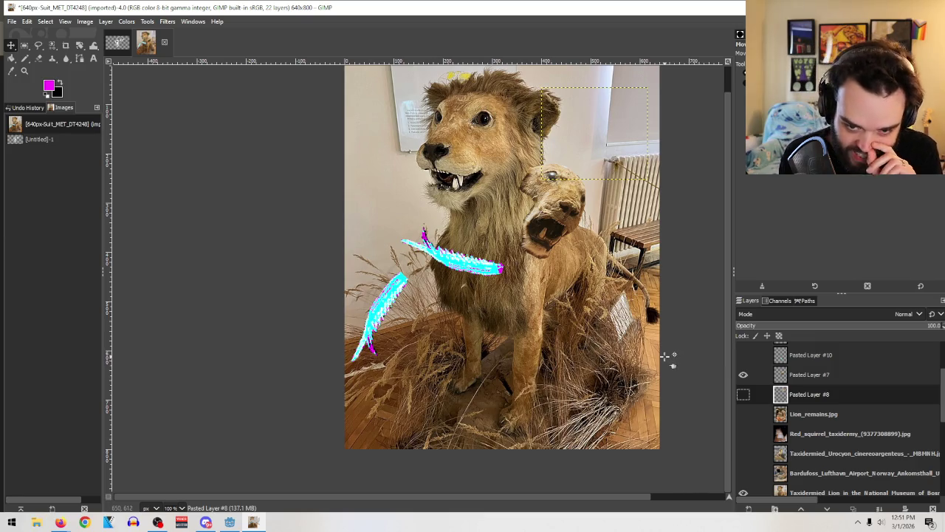
# Step: Outline the Taxidermied_Lion face and cut it onto its own pasted layer
pyautogui.scroll(-2, 824, 384)
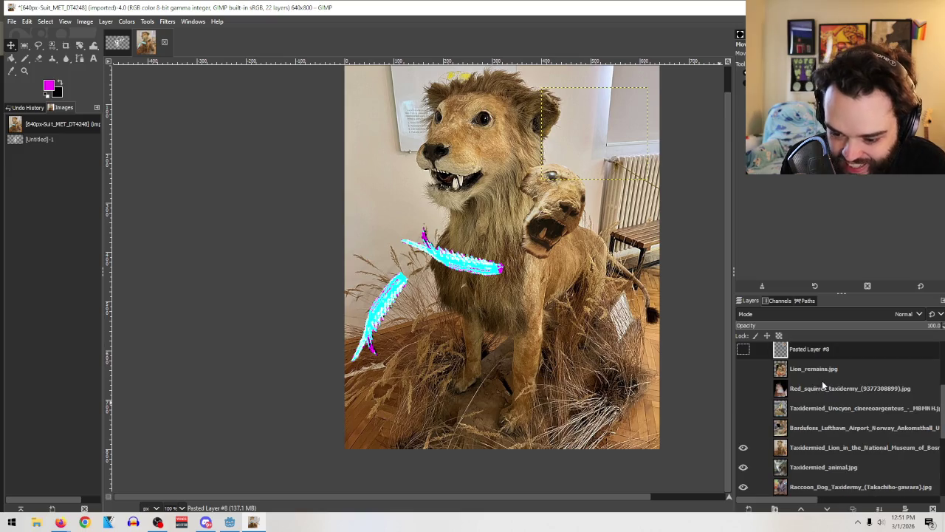
pyautogui.click(810, 449)
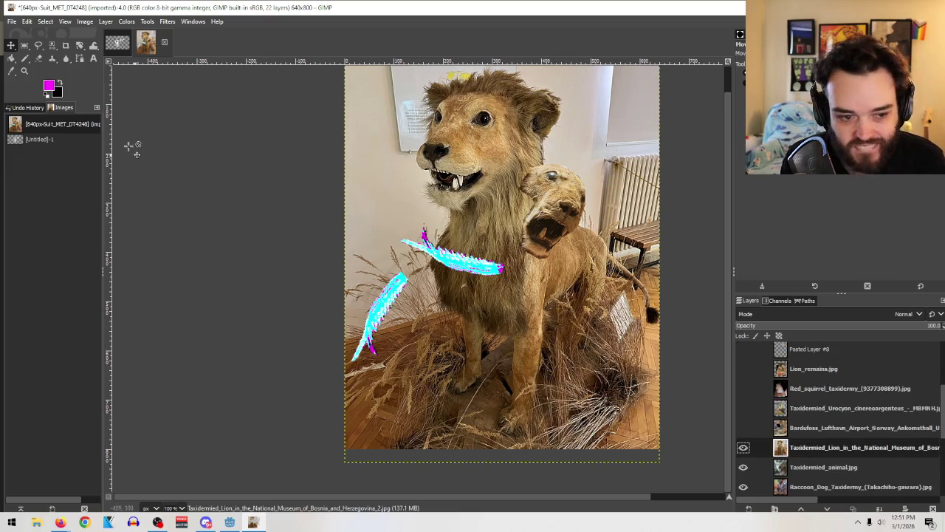
pyautogui.click(38, 45)
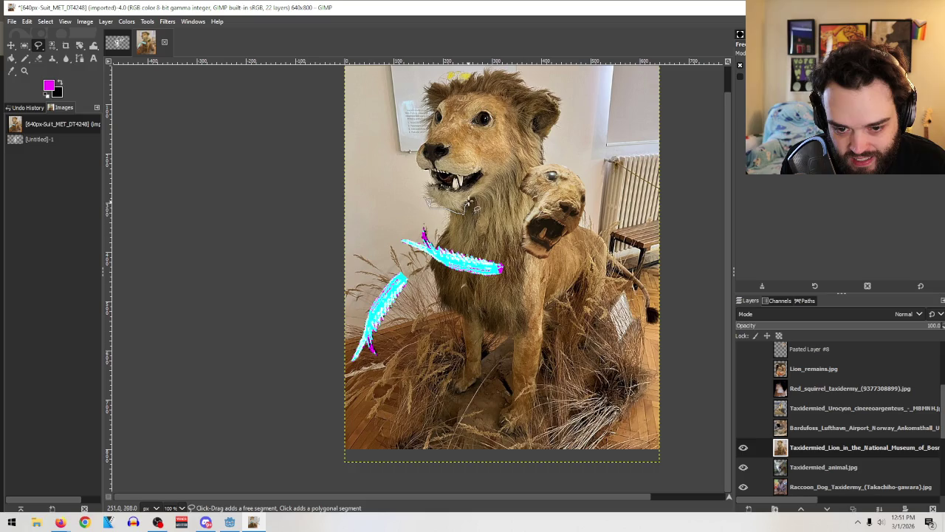
pyautogui.press('Return')
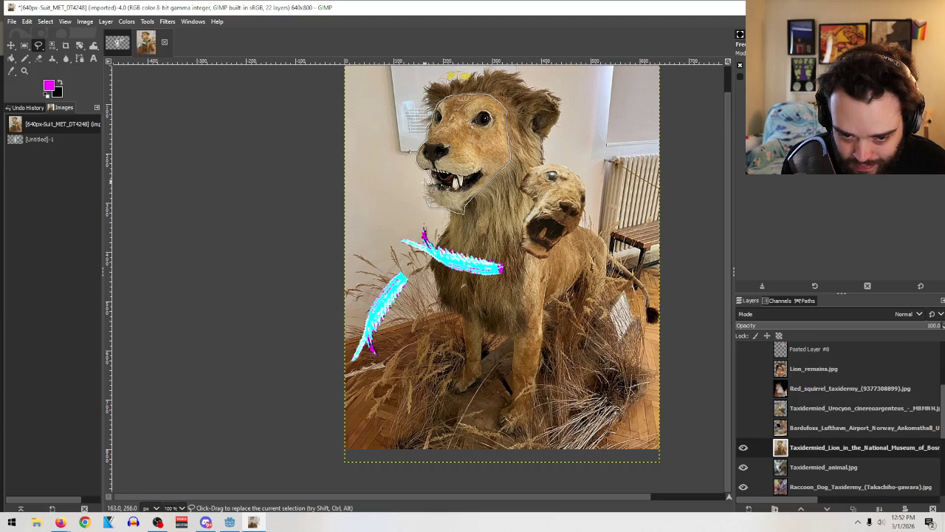
pyautogui.click(425, 198)
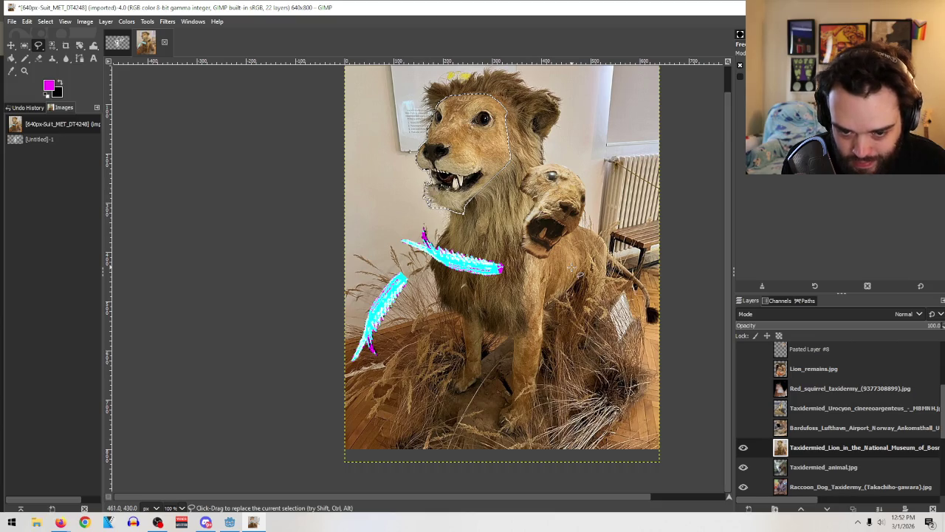
pyautogui.hotkey('ctrl', 'x')
pyautogui.hotkey('ctrl', 'v')
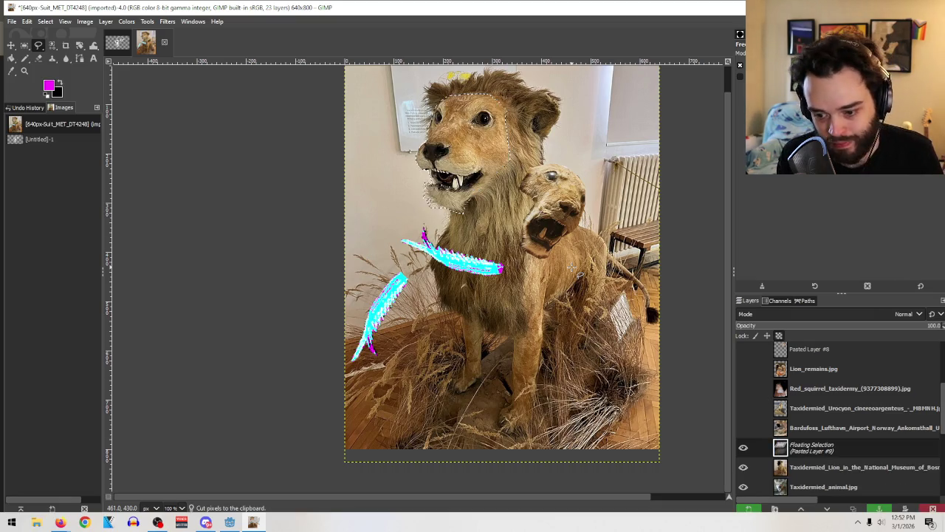
# Step: Hide Taxidermied_Lion and move both pasted heads to the upper right beside the coyote
pyautogui.click(743, 467)
pyautogui.scroll(-2, 781, 373)
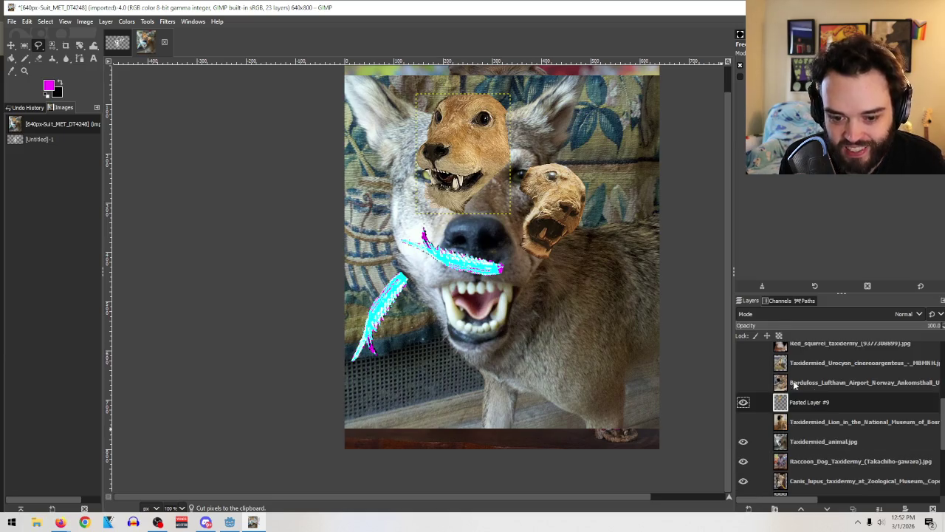
pyautogui.scroll(-2, 860, 378)
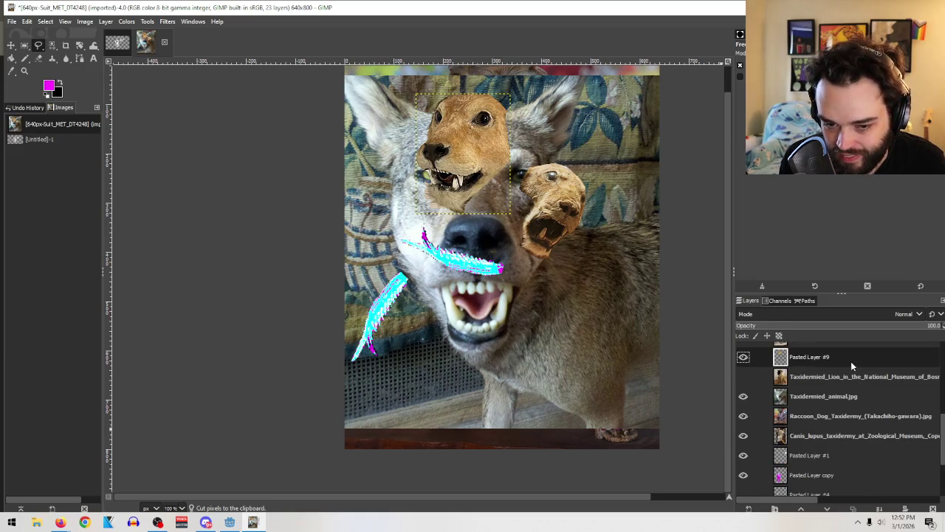
pyautogui.scroll(2, 852, 365)
pyautogui.press('m')
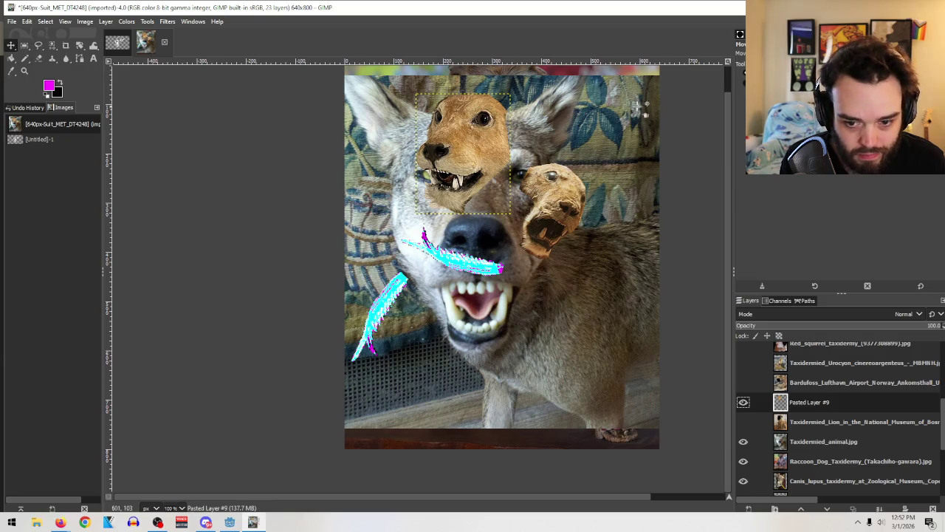
pyautogui.moveTo(480, 136); pyautogui.dragTo(636, 120)
pyautogui.moveTo(583, 210)
pyautogui.mouseDown()
pyautogui.moveTo(628, 226)
pyautogui.moveTo(643, 246)
pyautogui.mouseUp()
pyautogui.moveTo(633, 135); pyautogui.dragTo(633, 150)
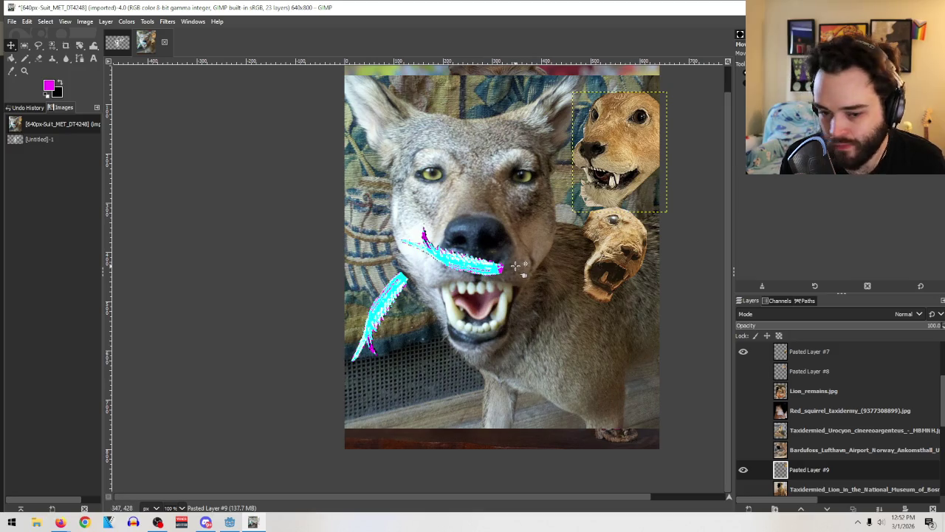
# Step: Pick Free Select and make the Taxidermied_animal.jpg coyote layer active
pyautogui.click(39, 46)
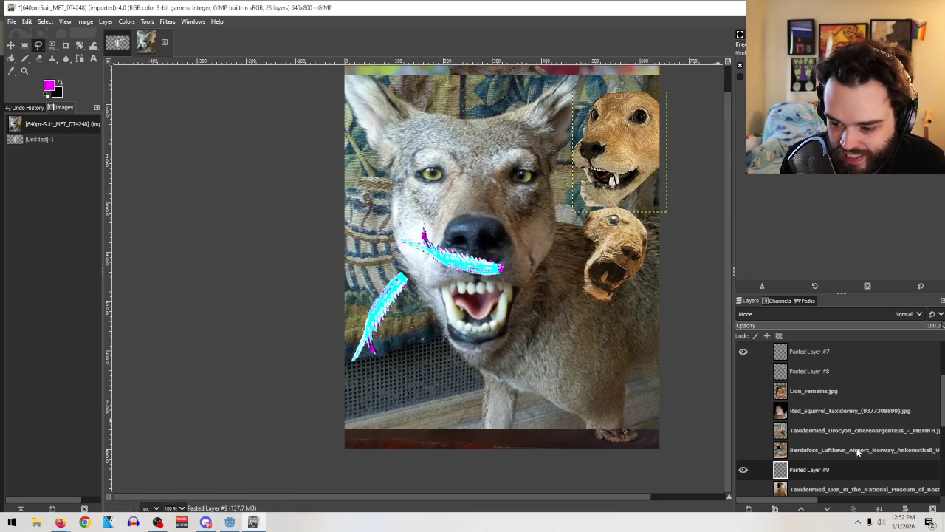
pyautogui.scroll(-2, 858, 452)
pyautogui.click(812, 463)
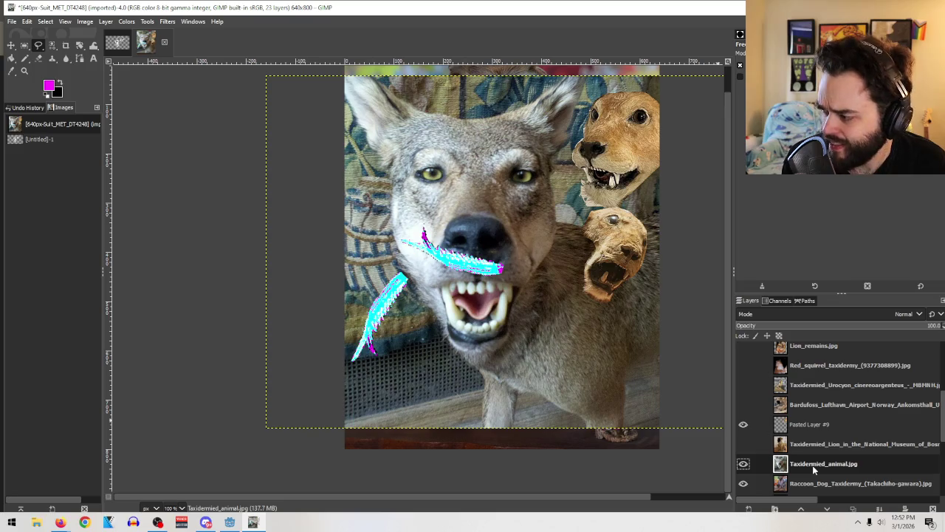
# Step: Outline the coyote's face and cut it onto its own new layer
pyautogui.click(452, 345)
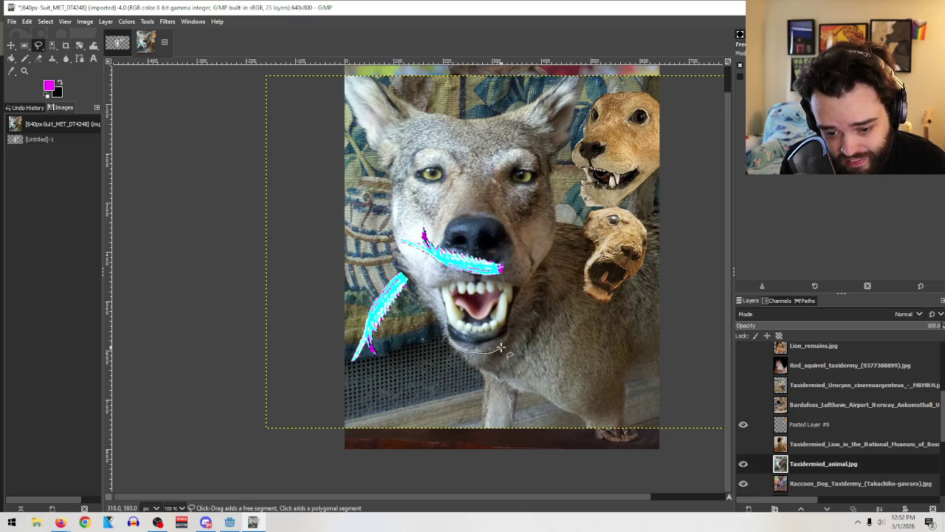
pyautogui.moveTo(510, 336); pyautogui.dragTo(510, 319)
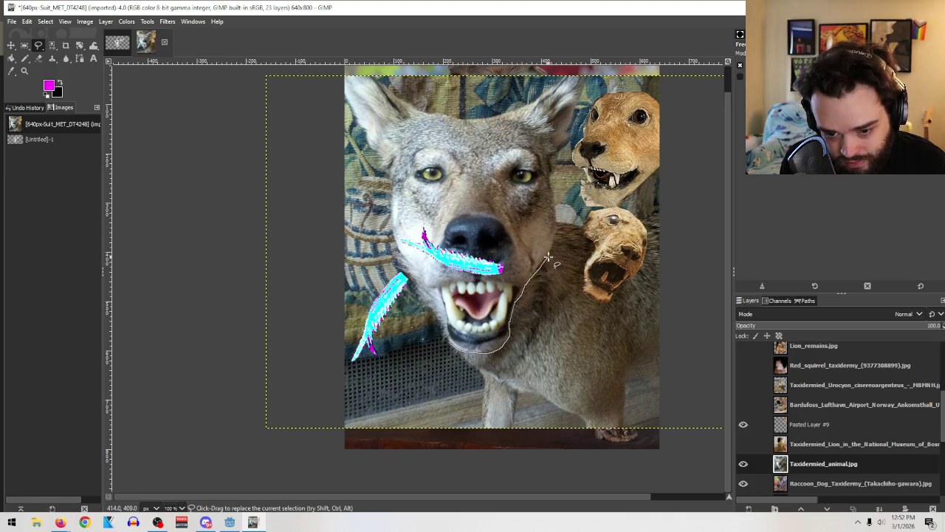
pyautogui.moveTo(554, 238); pyautogui.dragTo(546, 161)
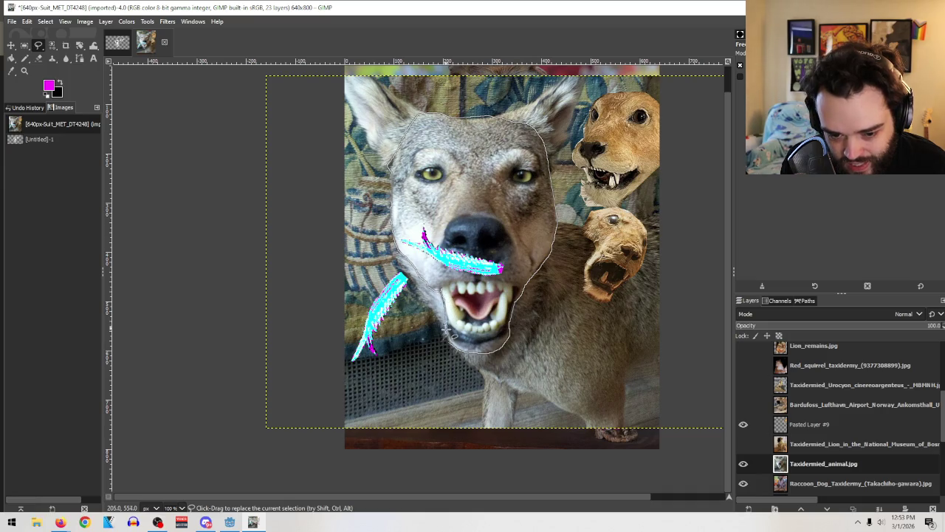
pyautogui.hotkey('ctrl', 'x')
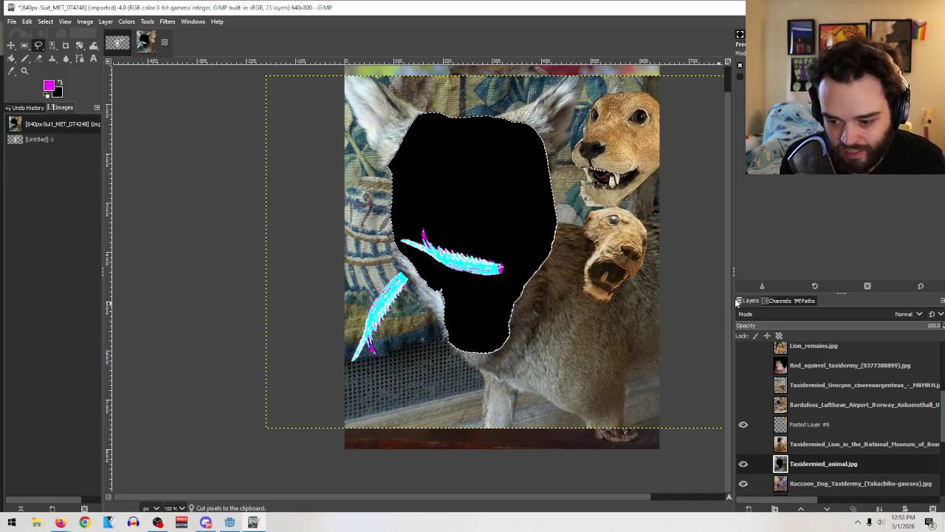
pyautogui.hotkey('ctrl', 'v')
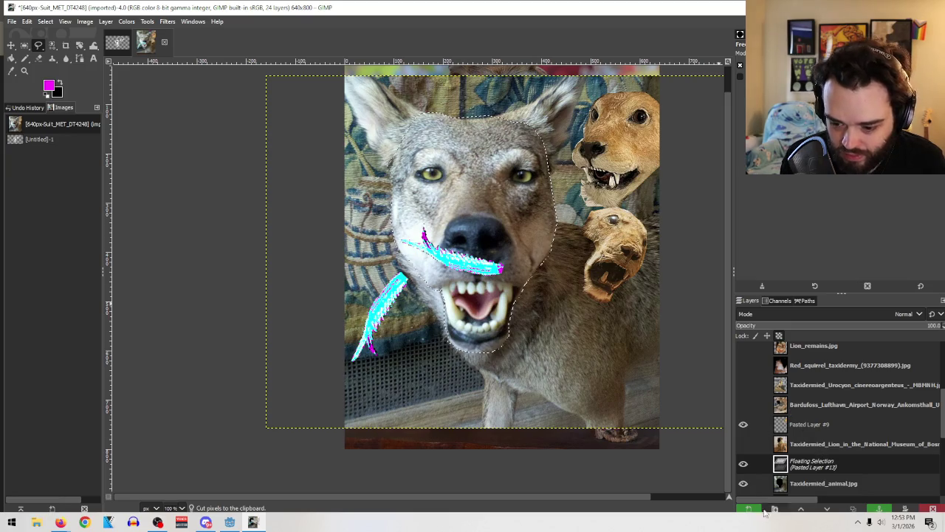
pyautogui.click(748, 509)
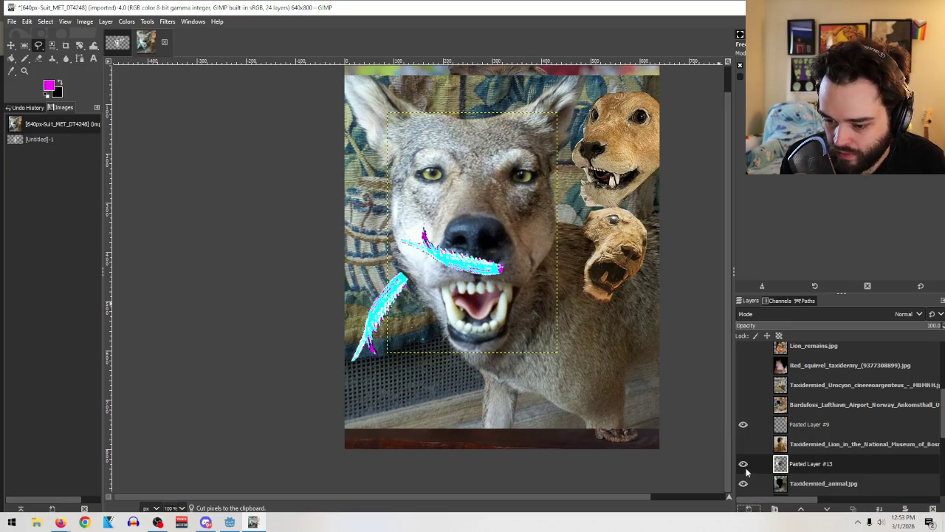
# Step: Hide the coyote photo, move its face to the lower right, and shift the Raccoon_Dog photo
pyautogui.click(744, 484)
pyautogui.scroll(-1, 760, 396)
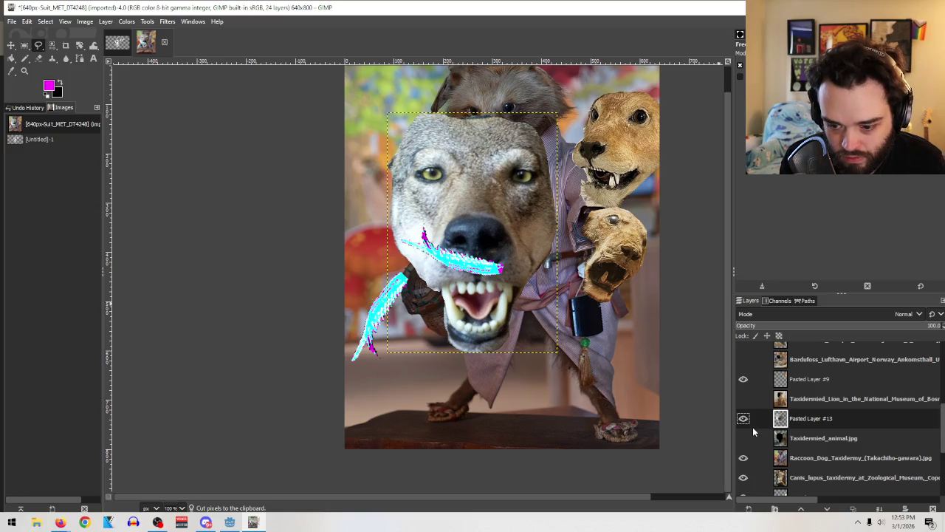
pyautogui.click(11, 45)
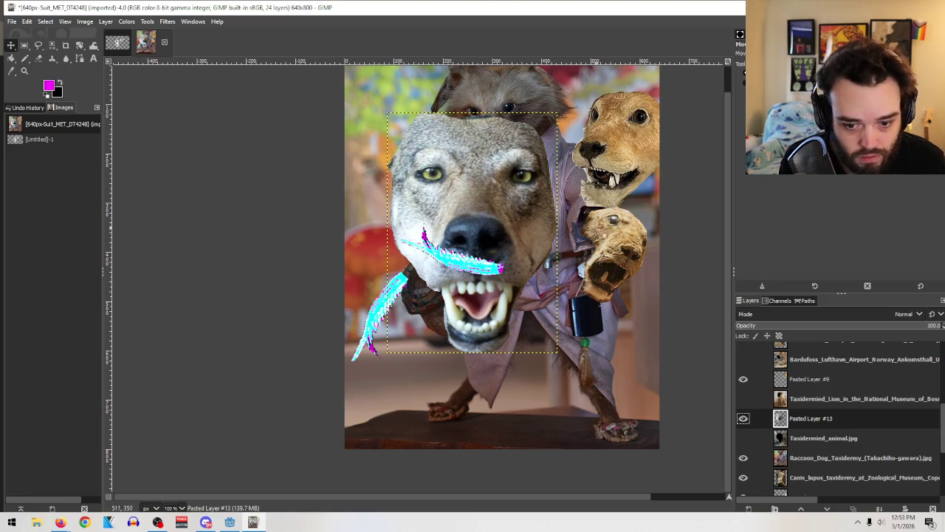
pyautogui.moveTo(475, 167)
pyautogui.mouseDown()
pyautogui.moveTo(607, 336)
pyautogui.moveTo(608, 289)
pyautogui.mouseUp()
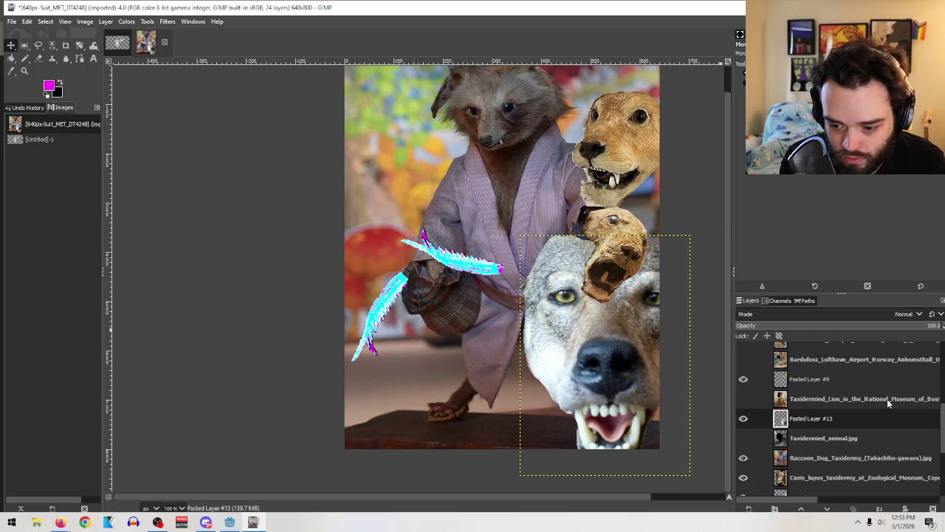
pyautogui.scroll(-2, 835, 415)
pyautogui.click(795, 416)
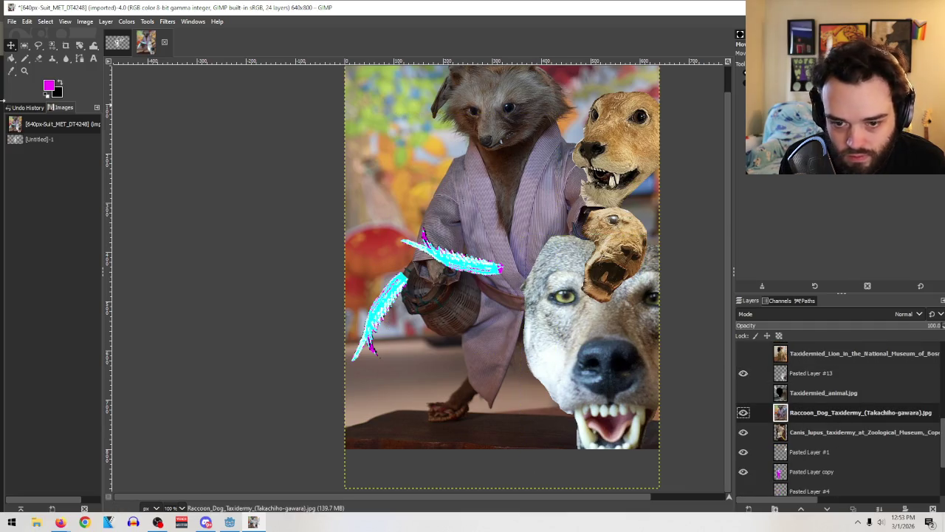
pyautogui.moveTo(443, 136)
pyautogui.mouseDown()
pyautogui.moveTo(454, 169)
pyautogui.moveTo(473, 174)
pyautogui.mouseUp()
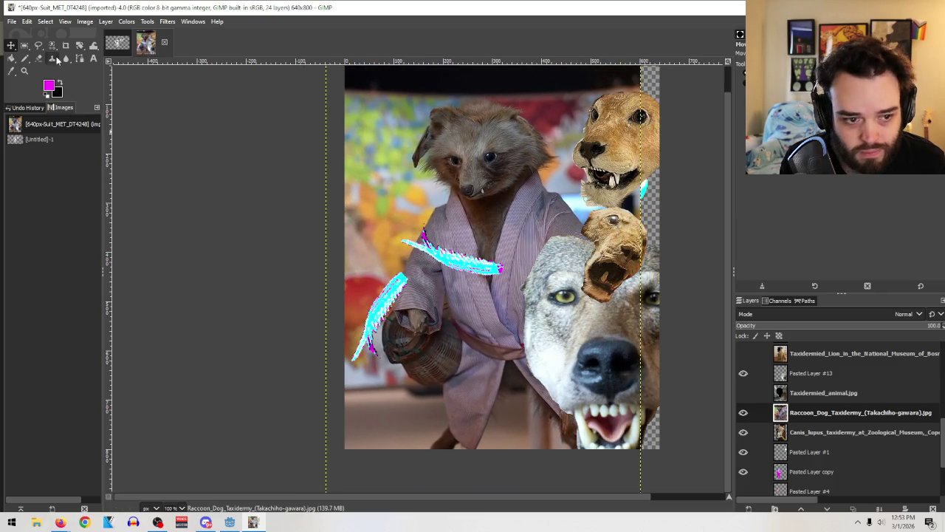
# Step: Outline the raccoon dog's head around chin and ears and cut it onto a new layer
pyautogui.click(39, 45)
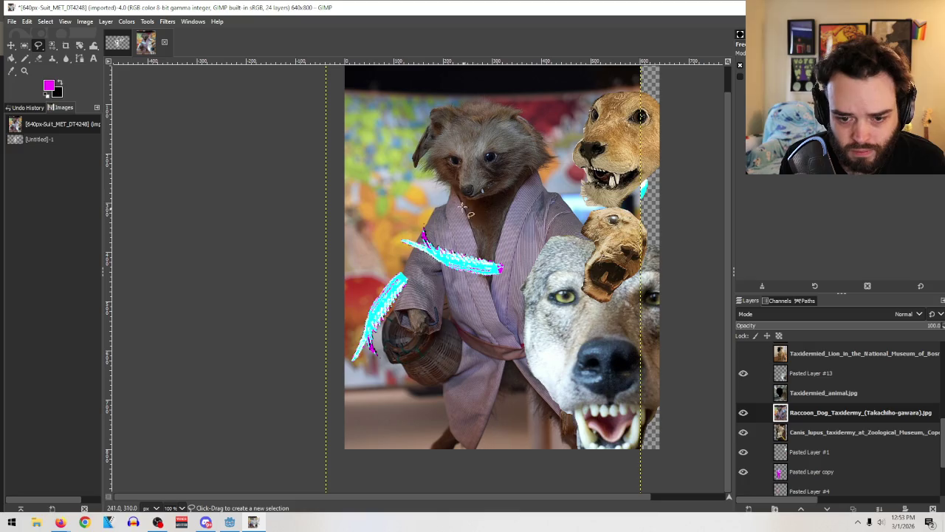
pyautogui.click(458, 189)
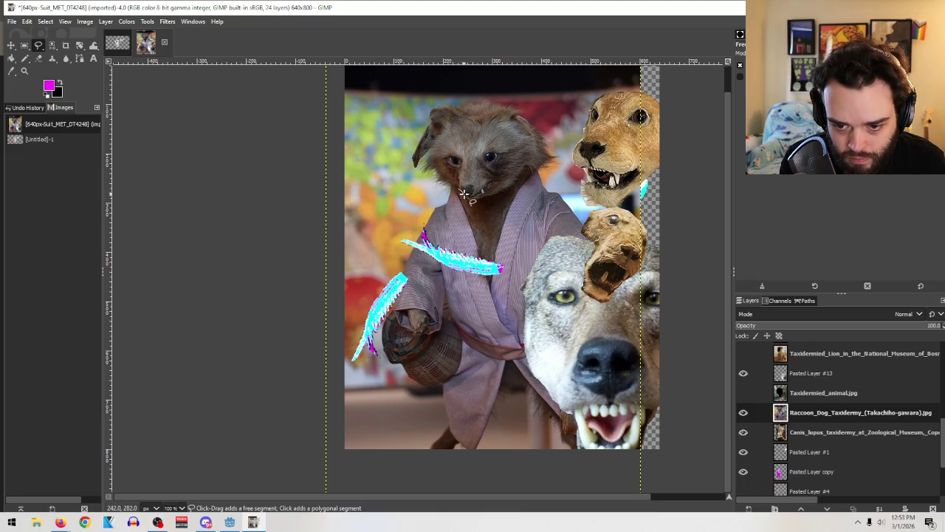
pyautogui.moveTo(466, 197); pyautogui.dragTo(521, 169)
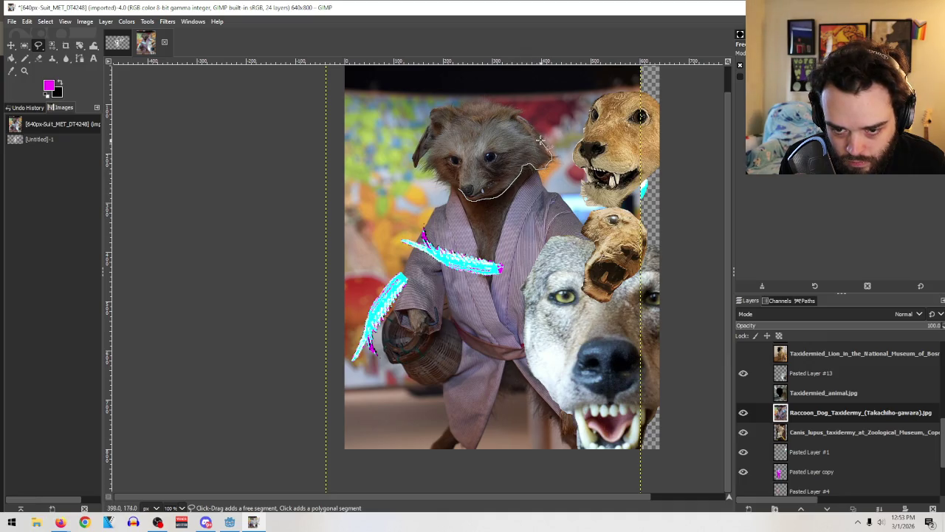
pyautogui.moveTo(527, 126); pyautogui.dragTo(517, 119)
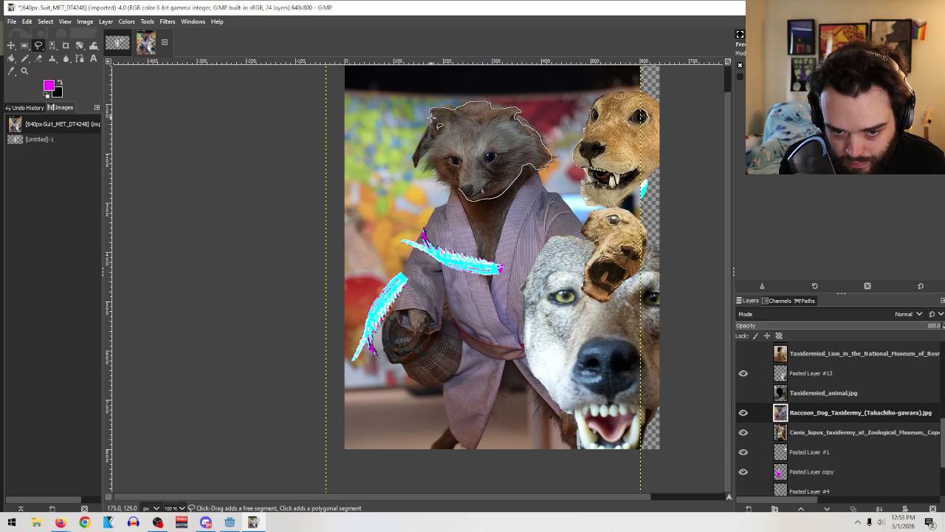
pyautogui.moveTo(442, 127); pyautogui.dragTo(422, 177)
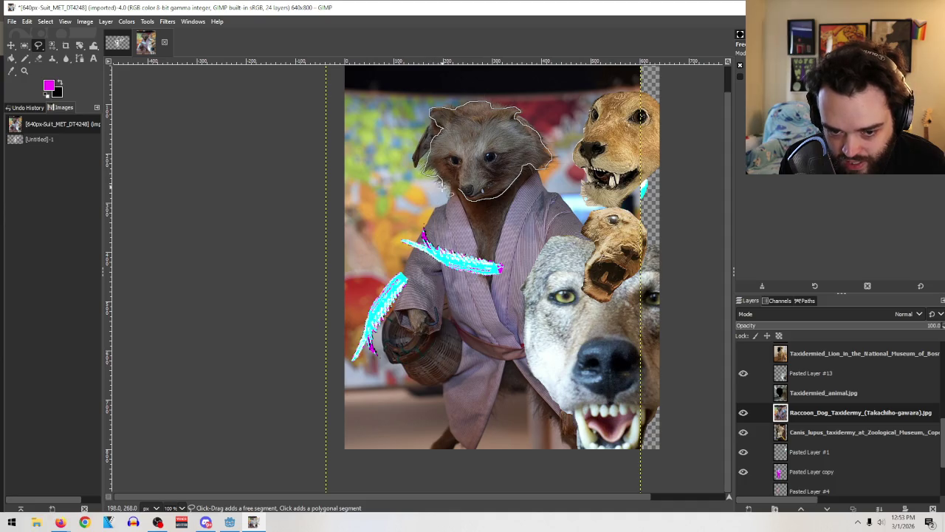
pyautogui.click(458, 191)
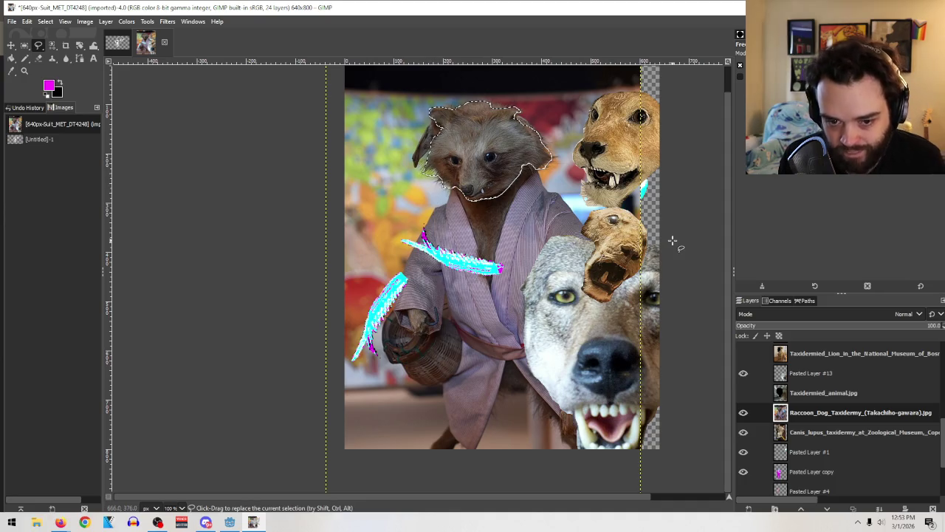
pyautogui.hotkey('ctrl', 'x')
pyautogui.hotkey('ctrl', 'v')
pyautogui.hotkey('ctrl', 'shift', 'n')
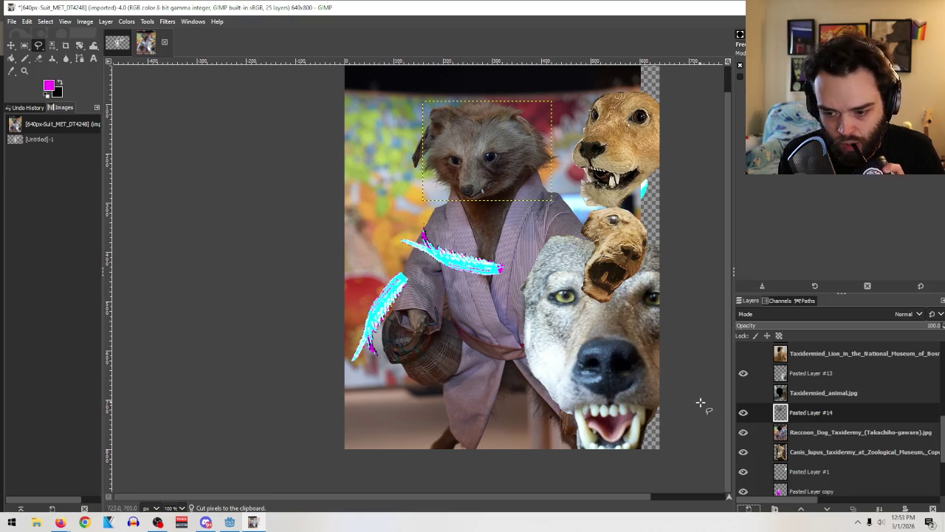
# Step: Move the raccoon head to the canvas bottom and delete the Raccoon_Dog layer
pyautogui.click(11, 45)
pyautogui.moveTo(511, 150); pyautogui.dragTo(517, 401)
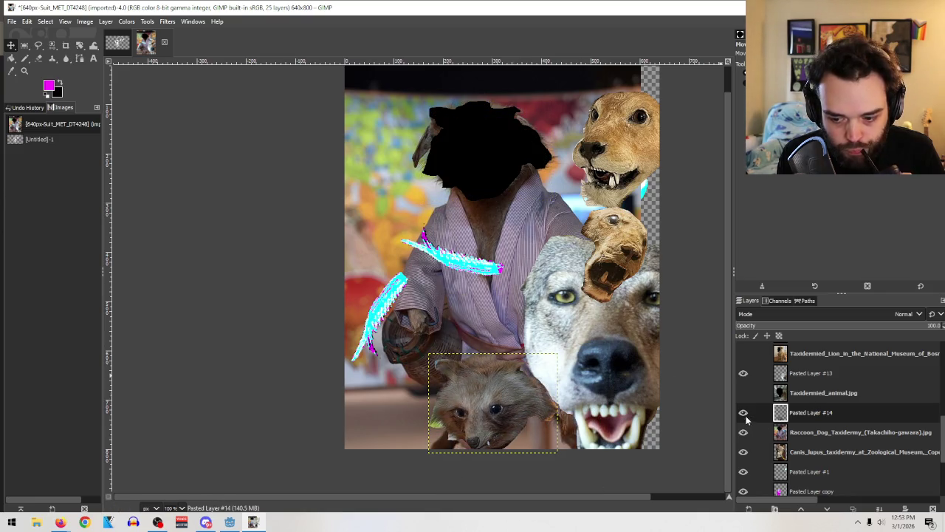
pyautogui.click(795, 432)
pyautogui.click(933, 509)
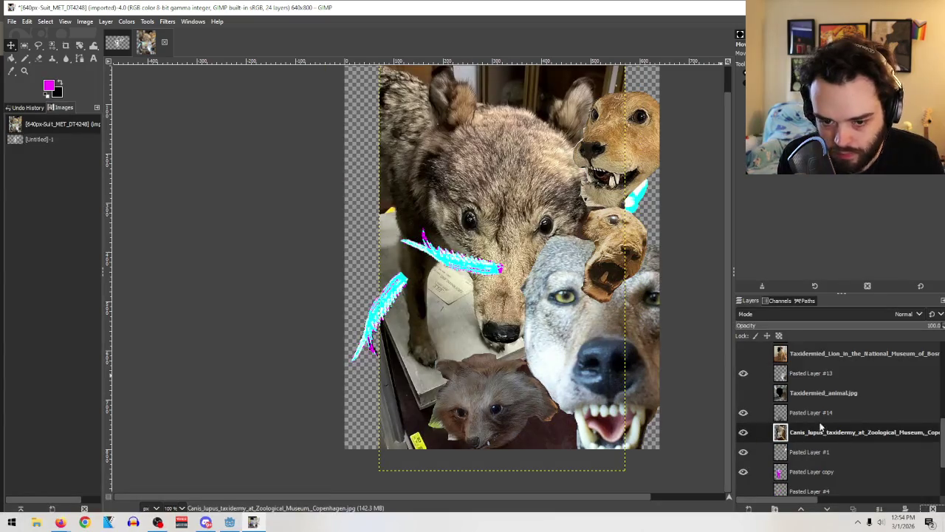
pyautogui.moveTo(521, 219)
pyautogui.mouseDown()
pyautogui.moveTo(470, 185)
pyautogui.moveTo(449, 150)
pyautogui.moveTo(548, 217)
pyautogui.mouseUp()
pyautogui.click(24, 45)
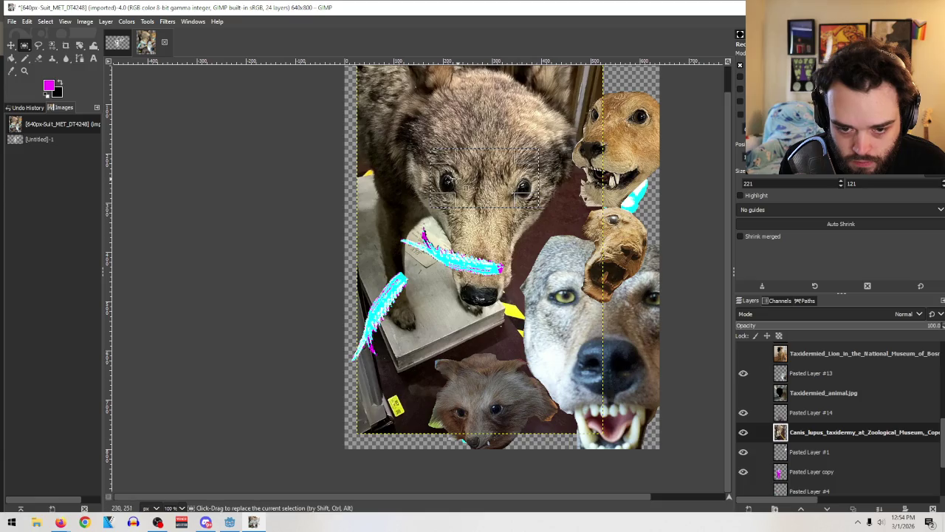
pyautogui.moveTo(447, 159); pyautogui.dragTo(439, 156)
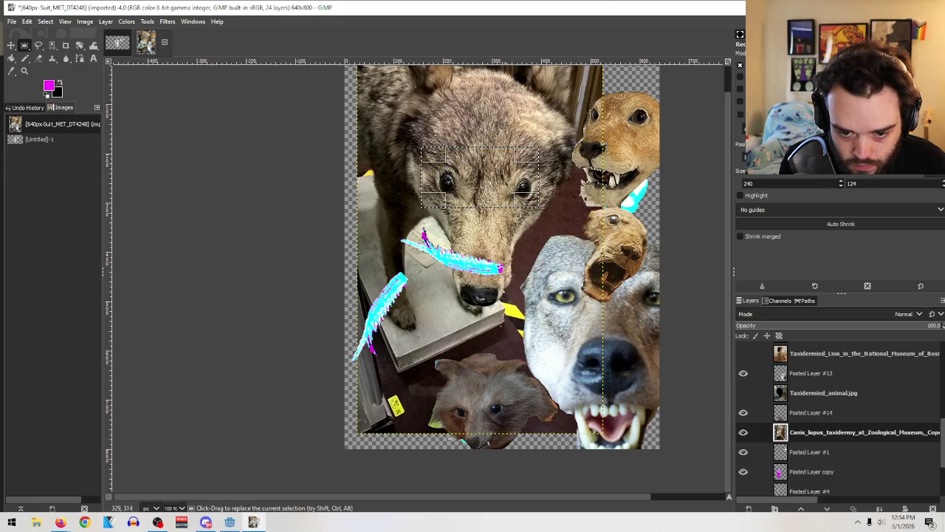
pyautogui.moveTo(444, 196); pyautogui.dragTo(447, 193)
pyautogui.moveTo(533, 196); pyautogui.dragTo(537, 194)
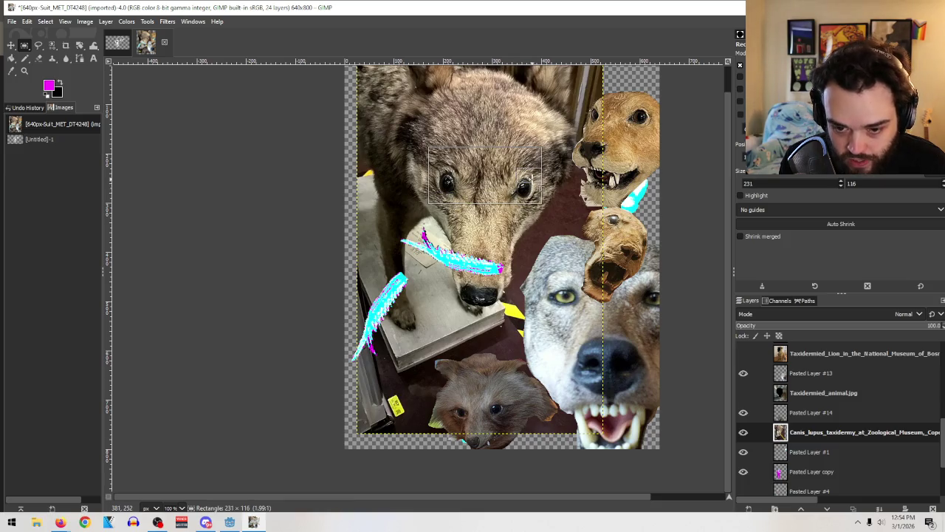
pyautogui.moveTo(491, 150); pyautogui.dragTo(487, 155)
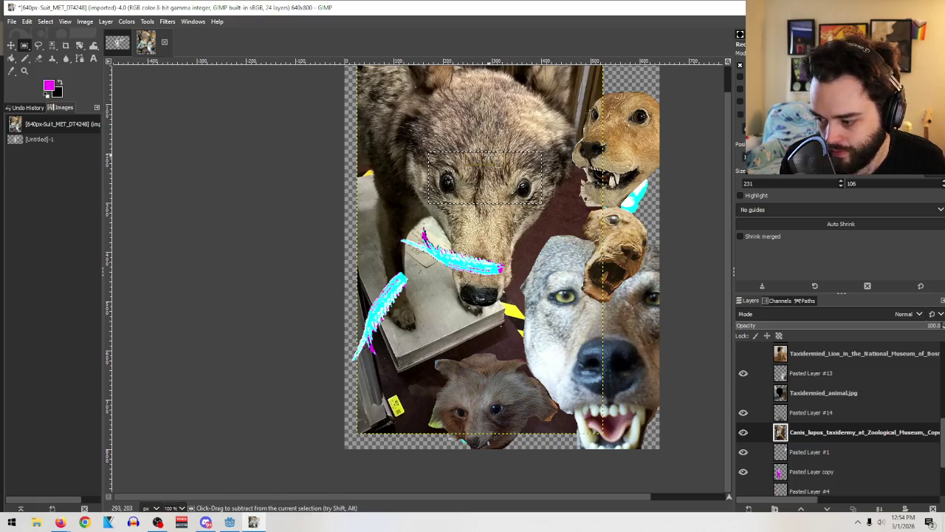
pyautogui.hotkey('ctrl', 'x')
pyautogui.hotkey('ctrl', 'v')
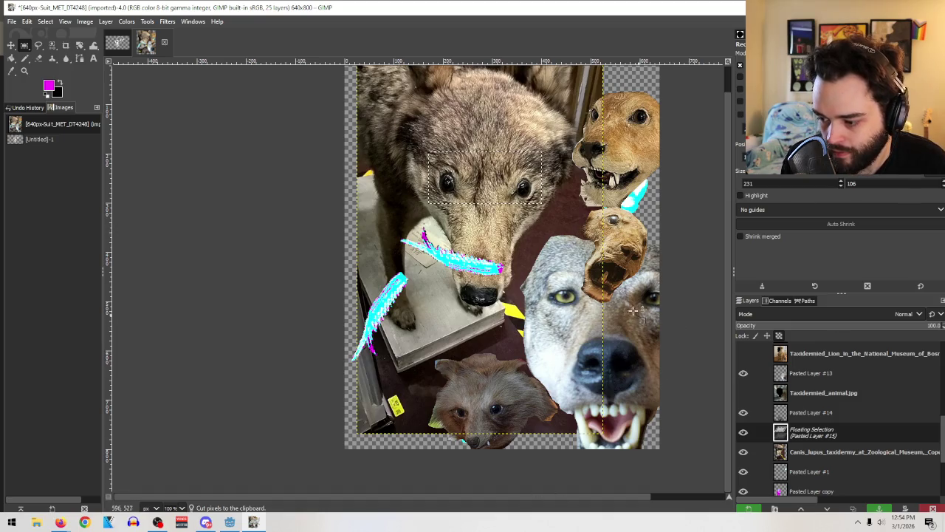
pyautogui.click(747, 510)
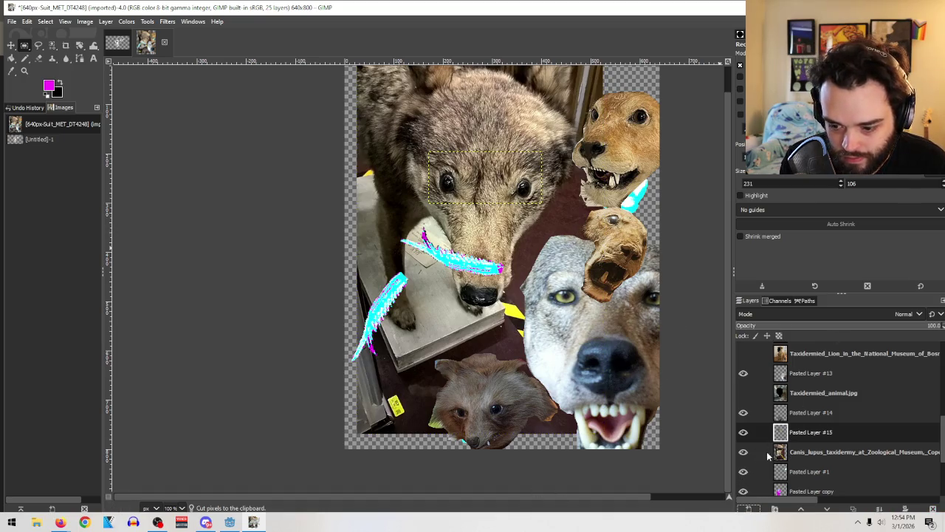
pyautogui.click(744, 452)
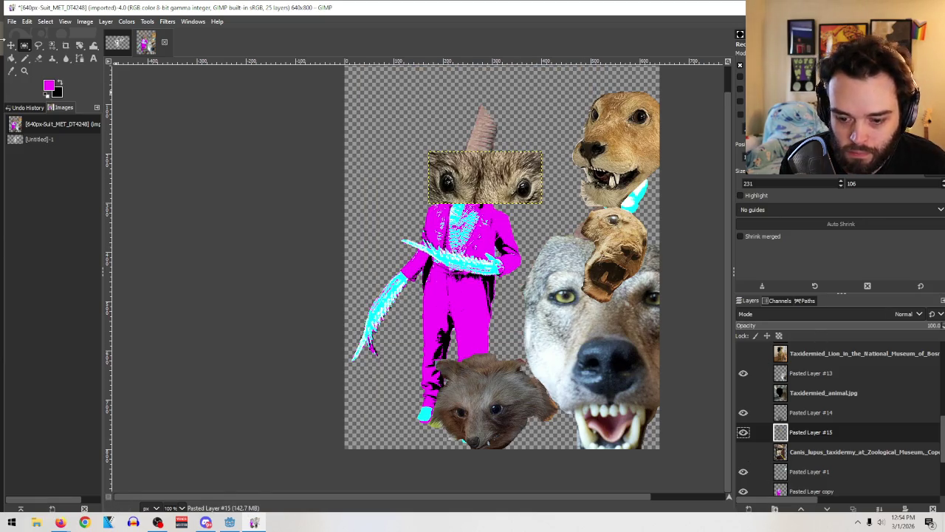
pyautogui.click(25, 22)
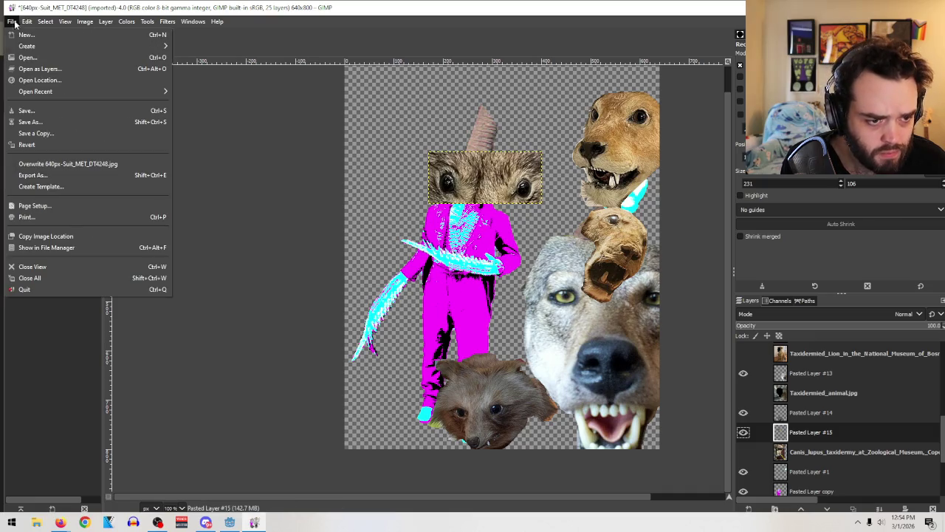
# Step: Save the collage as 640px-Suit_MET_DT4248.xcf in the Dating sim files folder
pyautogui.click(51, 122)
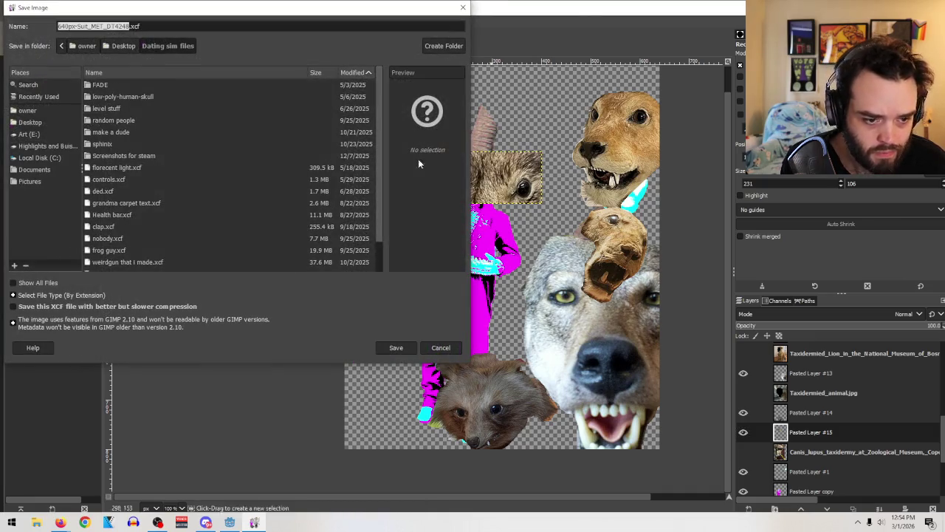
pyautogui.click(388, 348)
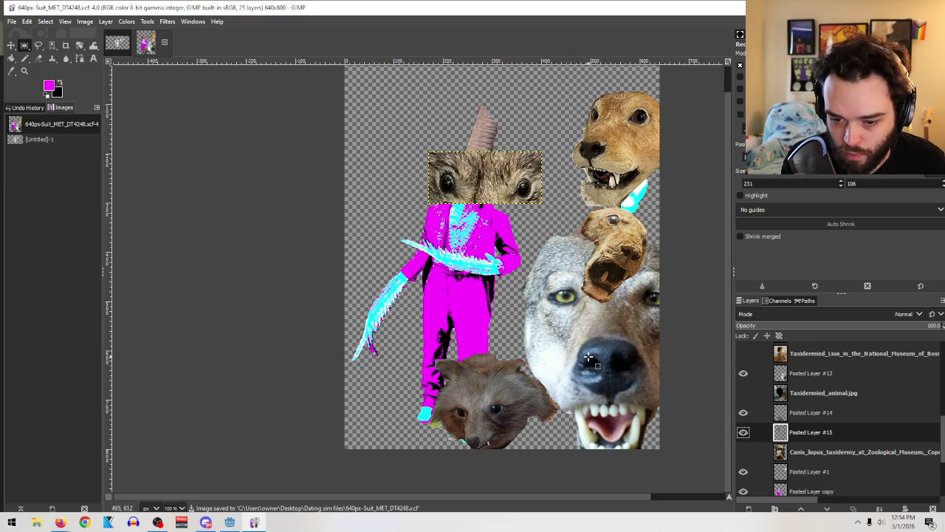
pyautogui.click(11, 45)
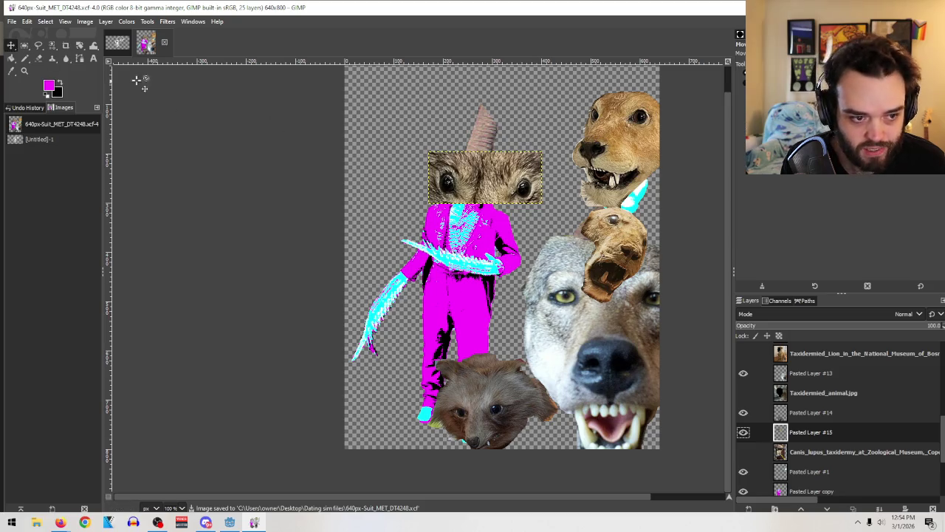
# Step: Roughly place the tan lion, wolf and small heads over the suit figure
pyautogui.moveTo(605, 119)
pyautogui.mouseDown()
pyautogui.moveTo(445, 208)
pyautogui.moveTo(550, 130)
pyautogui.mouseUp()
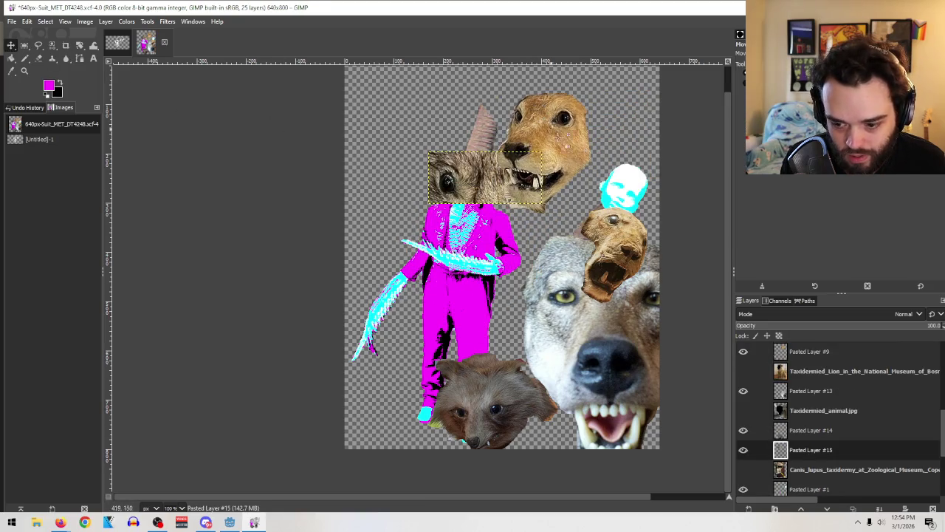
pyautogui.moveTo(610, 345); pyautogui.dragTo(554, 314)
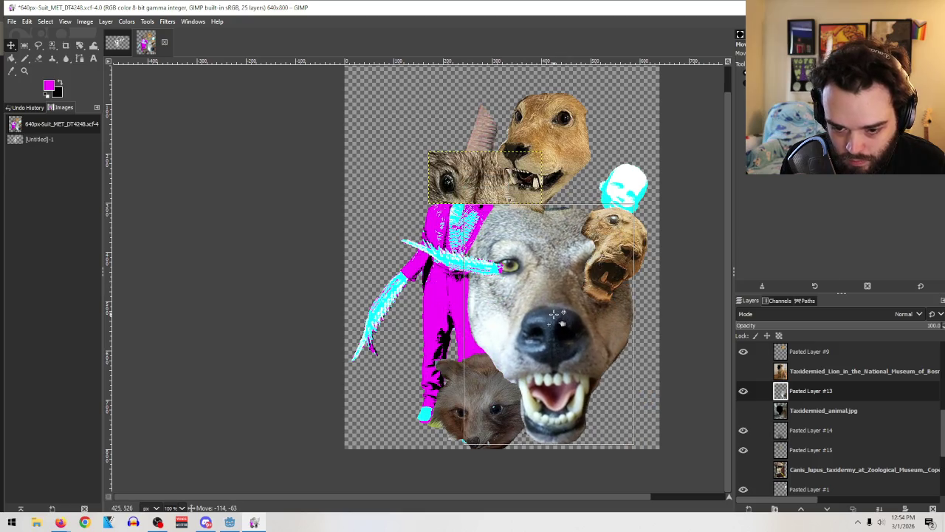
pyautogui.moveTo(628, 256); pyautogui.dragTo(645, 347)
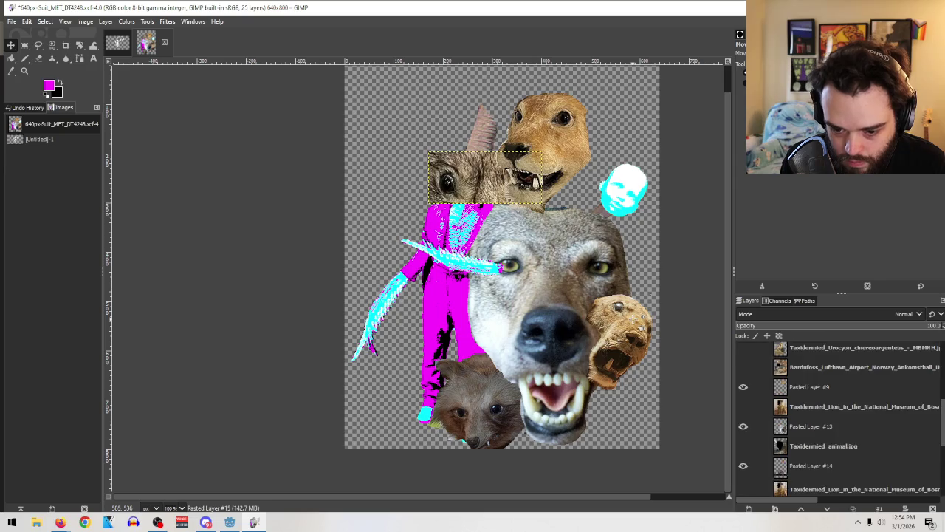
pyautogui.moveTo(646, 325); pyautogui.dragTo(628, 325)
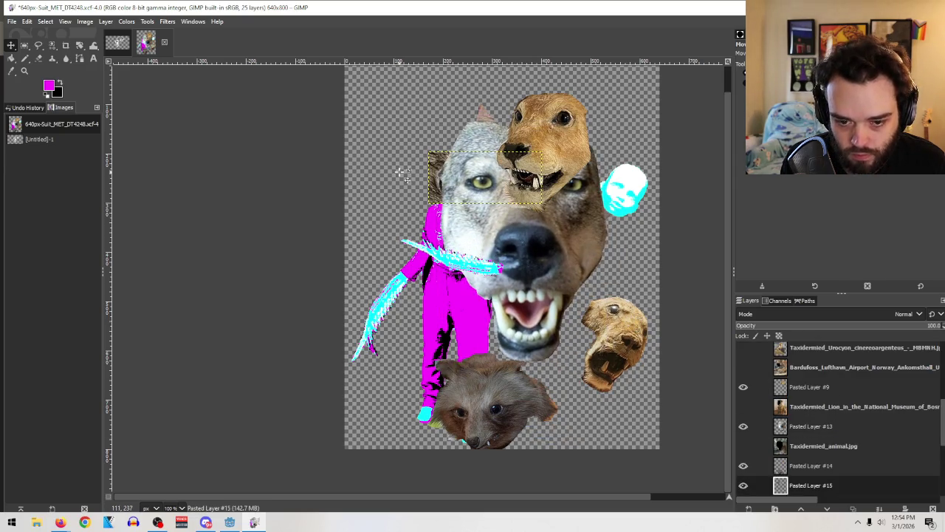
# Step: Shift the wolf head up-left, set the lion head beside its mouth, and raise Pasted Layer #15 to the top
pyautogui.moveTo(607, 293)
pyautogui.mouseDown()
pyautogui.moveTo(404, 164)
pyautogui.moveTo(430, 204)
pyautogui.mouseUp()
pyautogui.moveTo(520, 132); pyautogui.dragTo(419, 220)
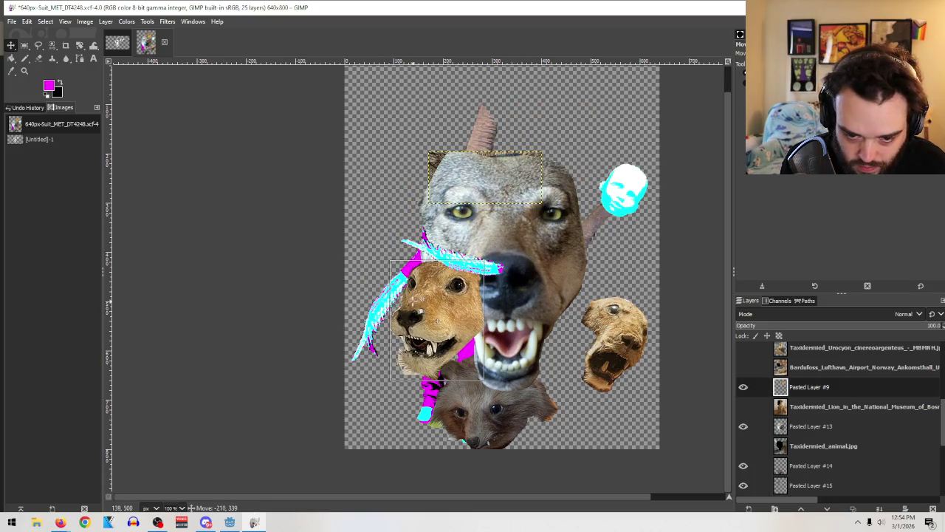
pyautogui.moveTo(419, 219); pyautogui.dragTo(412, 288)
pyautogui.click(80, 46)
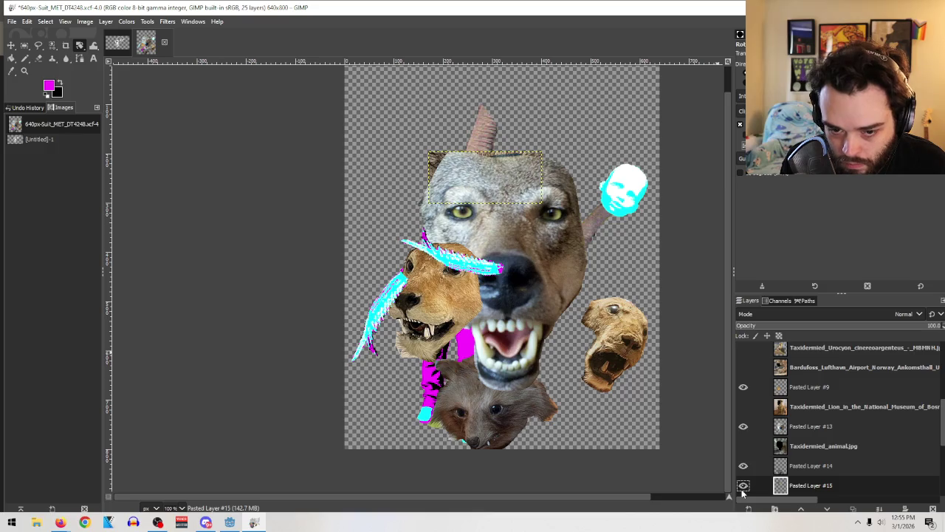
pyautogui.moveTo(827, 484)
pyautogui.mouseDown()
pyautogui.moveTo(794, 349)
pyautogui.moveTo(822, 346)
pyautogui.mouseUp()
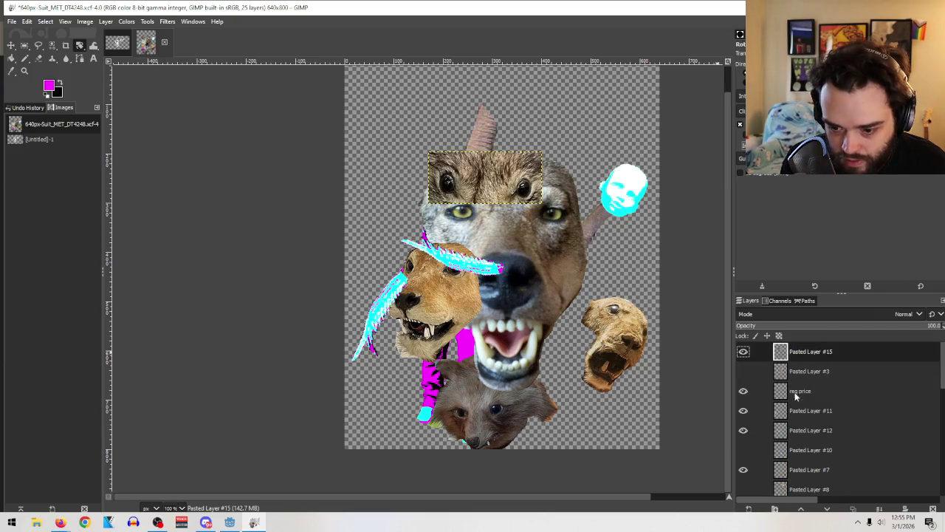
# Step: Check the cyan streak layers and raise Pasted Layer #7 near the top of the stack
pyautogui.click(745, 411)
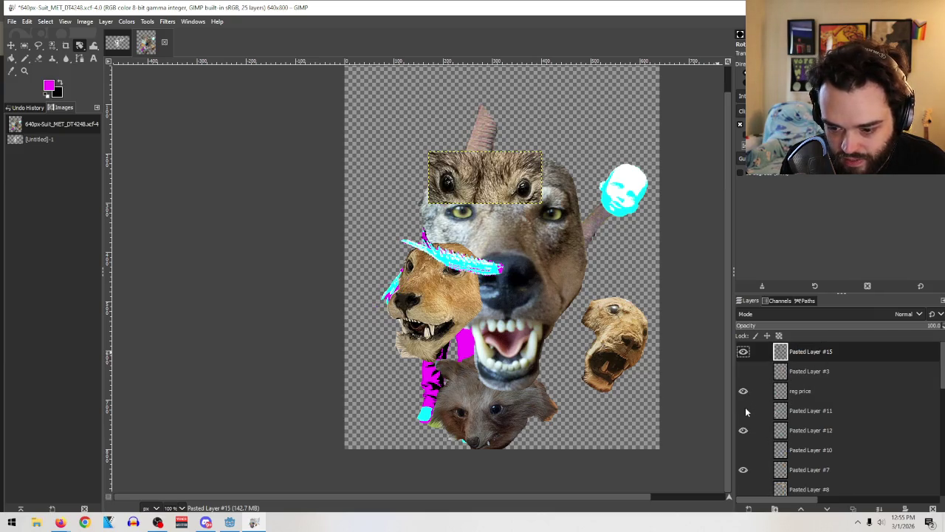
pyautogui.click(744, 431)
pyautogui.click(743, 431)
pyautogui.click(745, 469)
pyautogui.moveTo(808, 471); pyautogui.dragTo(833, 378)
# Step: Raise Pasted Layer #9, the tan lion head, above the cyan stroke layers
pyautogui.scroll(-3, 834, 384)
pyautogui.scroll(2, 833, 386)
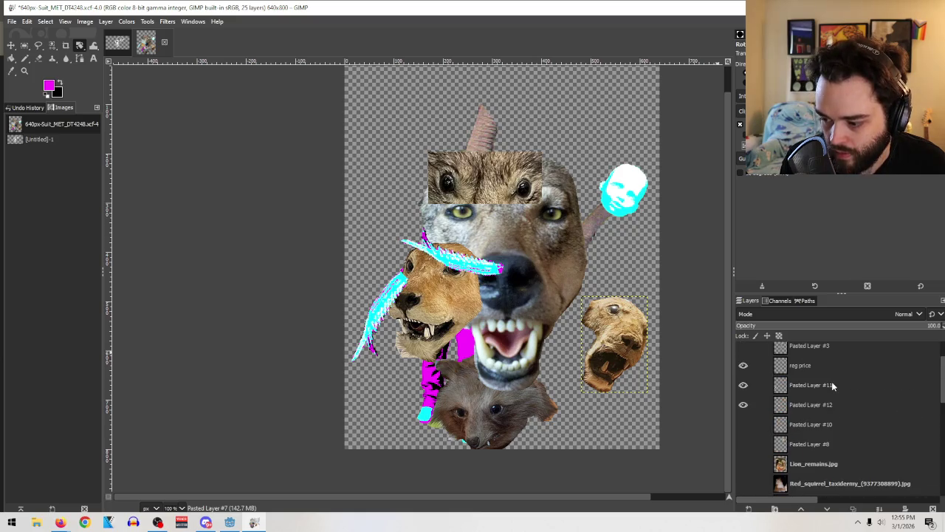
pyautogui.scroll(1, 804, 381)
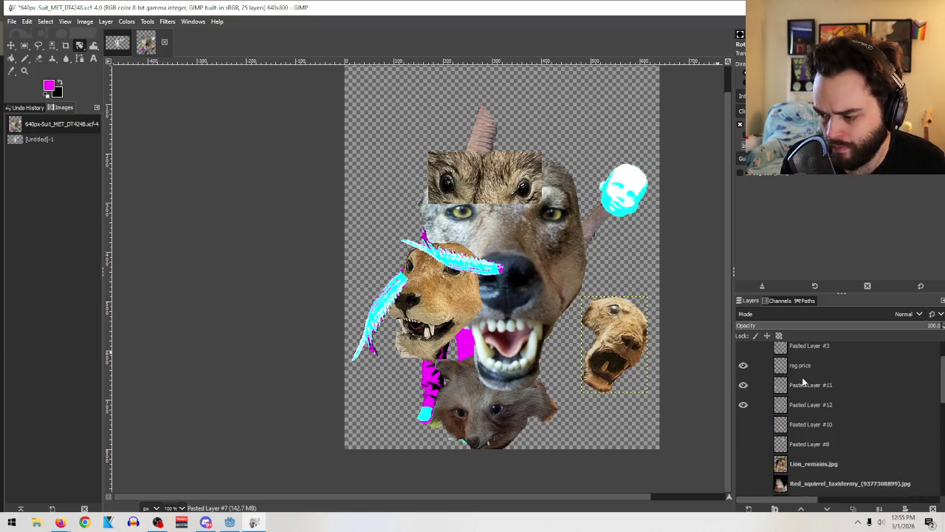
pyautogui.scroll(-3, 820, 414)
pyautogui.scroll(-2, 820, 414)
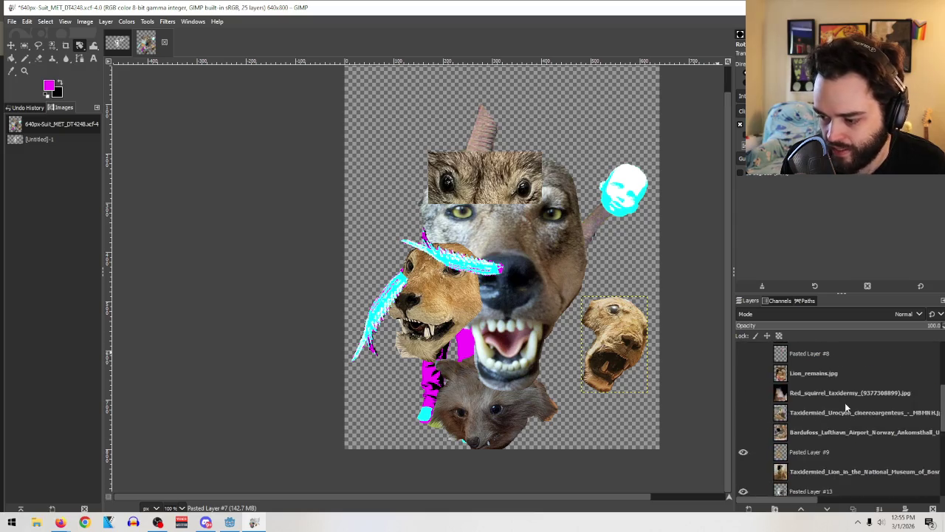
pyautogui.scroll(-1, 819, 414)
pyautogui.click(800, 432)
pyautogui.scroll(-2, 823, 466)
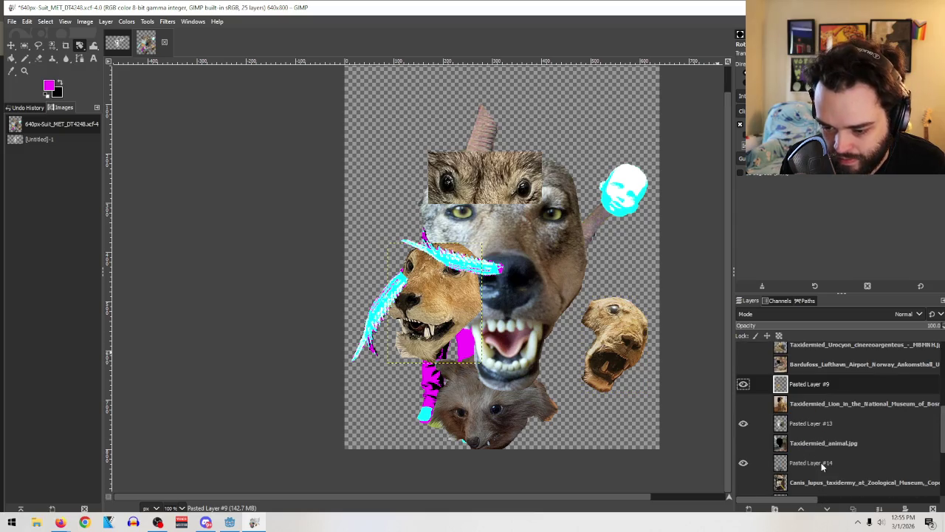
pyautogui.click(803, 425)
pyautogui.click(803, 391)
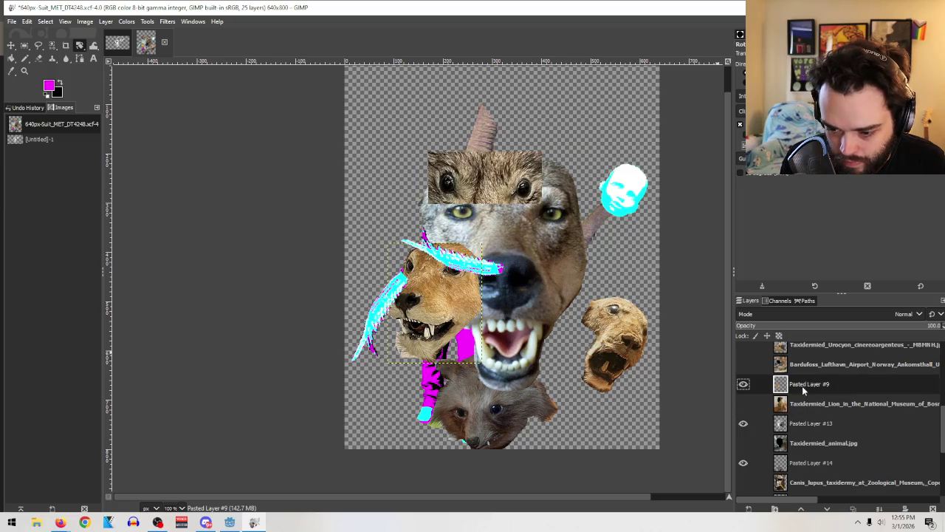
pyautogui.moveTo(815, 382); pyautogui.dragTo(810, 354)
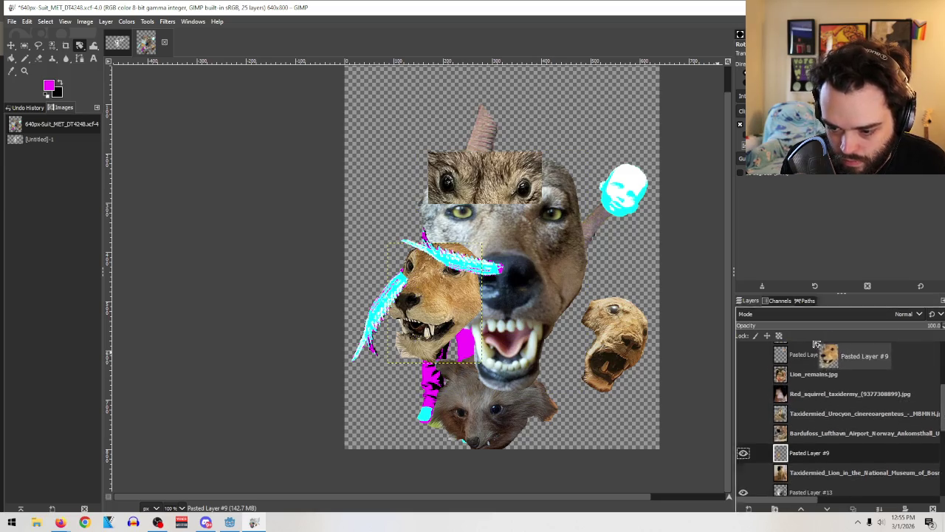
pyautogui.moveTo(810, 355)
pyautogui.mouseDown()
pyautogui.moveTo(811, 389)
pyautogui.moveTo(822, 348)
pyautogui.mouseUp()
# Step: Place Pasted Layer #13 just below the lion head layer
pyautogui.scroll(-3, 818, 386)
pyautogui.scroll(-1, 820, 384)
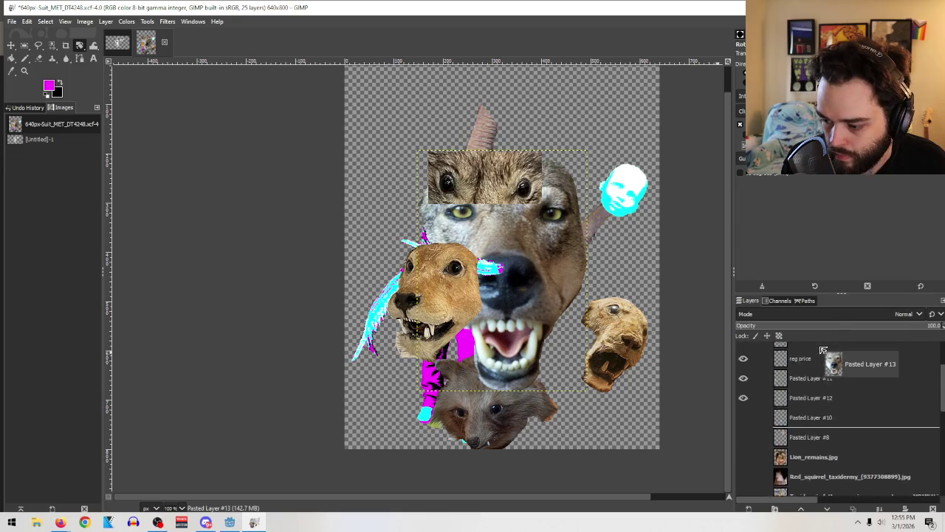
pyautogui.moveTo(822, 349); pyautogui.dragTo(811, 401)
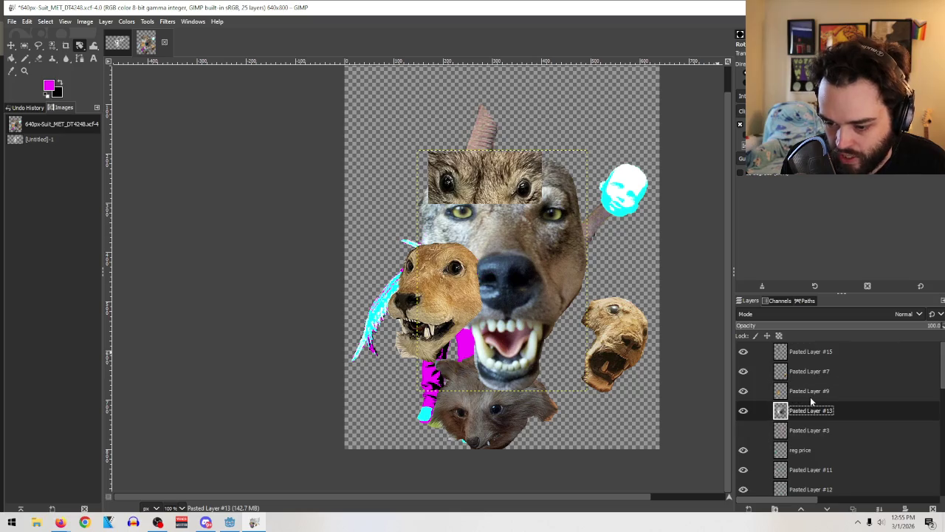
# Step: Inspect Pasted Layer #8 and move it down in the layer stack
pyautogui.scroll(-2, 812, 401)
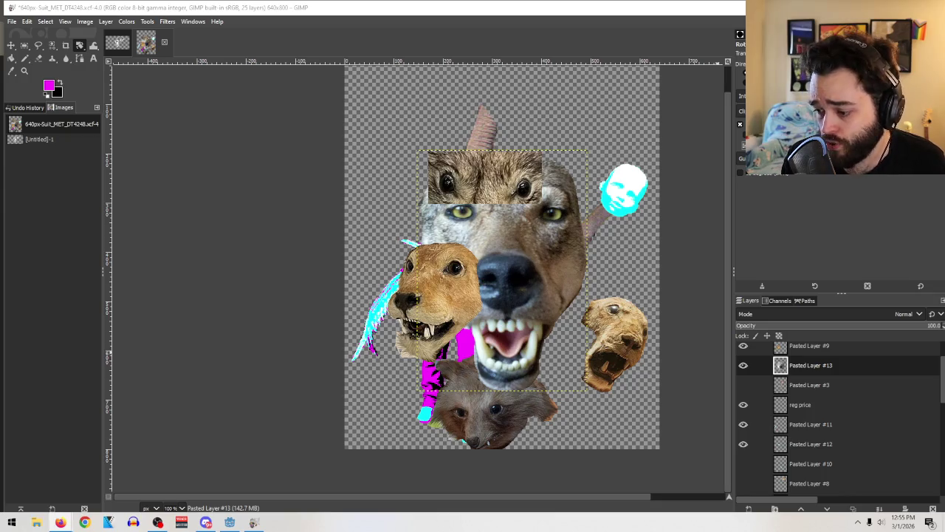
pyautogui.scroll(-5, 859, 405)
pyautogui.scroll(1, 860, 402)
pyautogui.scroll(-2, 863, 392)
pyautogui.scroll(1, 853, 378)
pyautogui.scroll(1, 853, 376)
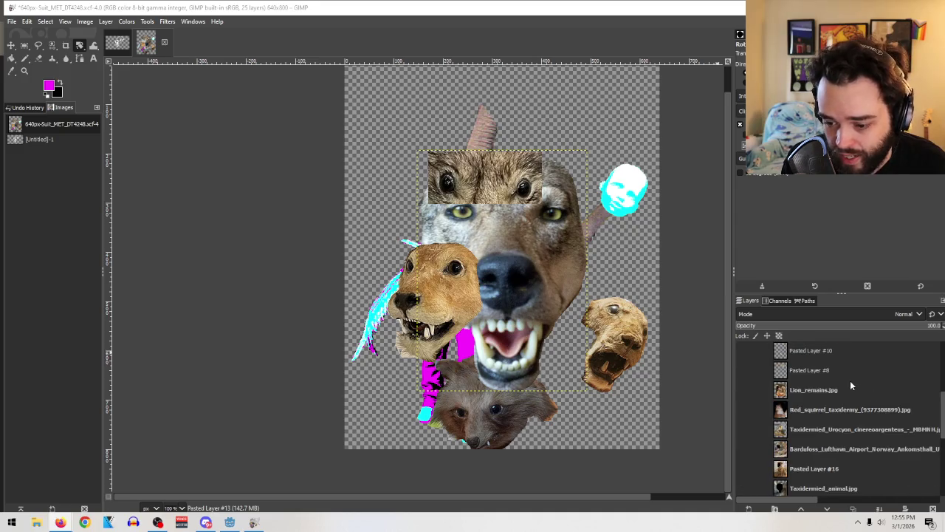
pyautogui.scroll(1, 849, 382)
pyautogui.click(822, 372)
pyautogui.click(743, 396)
pyautogui.doubleClick(785, 395)
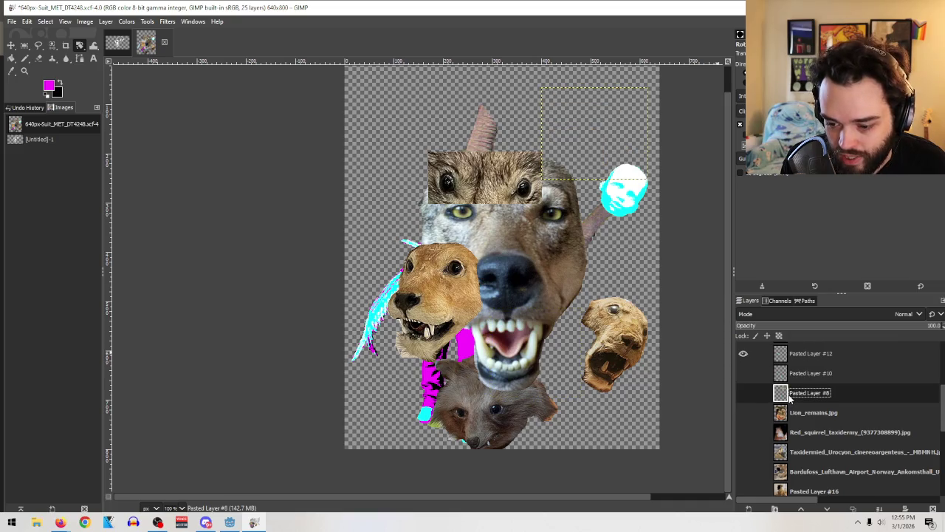
pyautogui.click(898, 494)
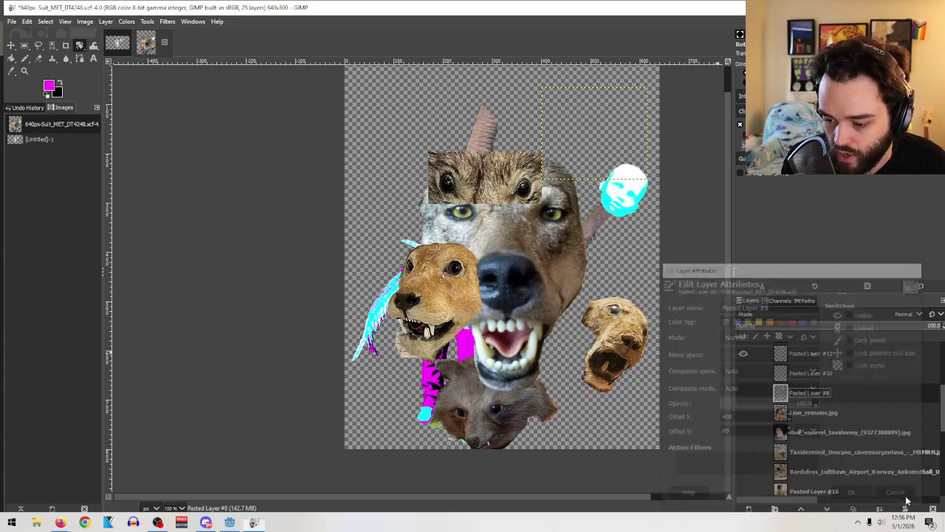
pyautogui.moveTo(809, 399)
pyautogui.mouseDown()
pyautogui.moveTo(794, 373)
pyautogui.moveTo(812, 423)
pyautogui.mouseUp()
# Step: Delete the unused source-photo layers, including Lion_remains, Red_squirrel and Canis_lupus
pyautogui.scroll(-3, 820, 420)
pyautogui.scroll(2, 833, 421)
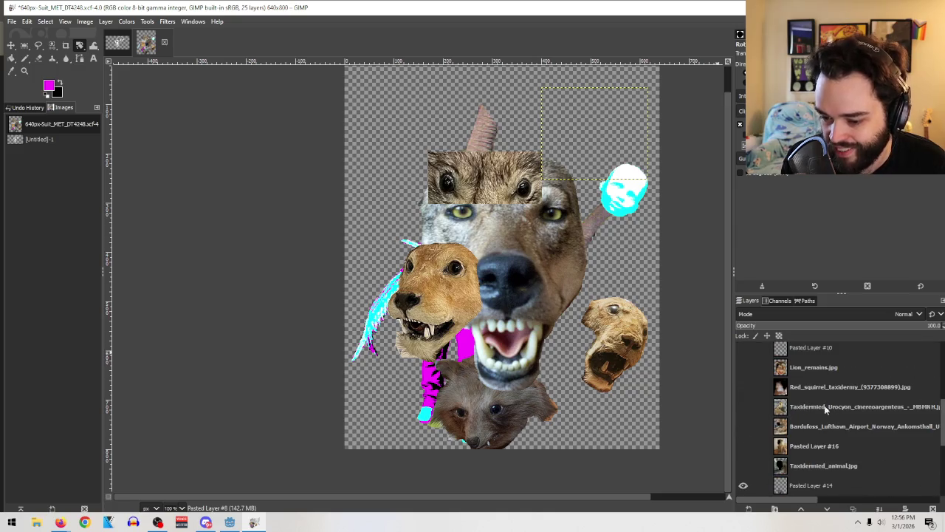
pyautogui.click(795, 373)
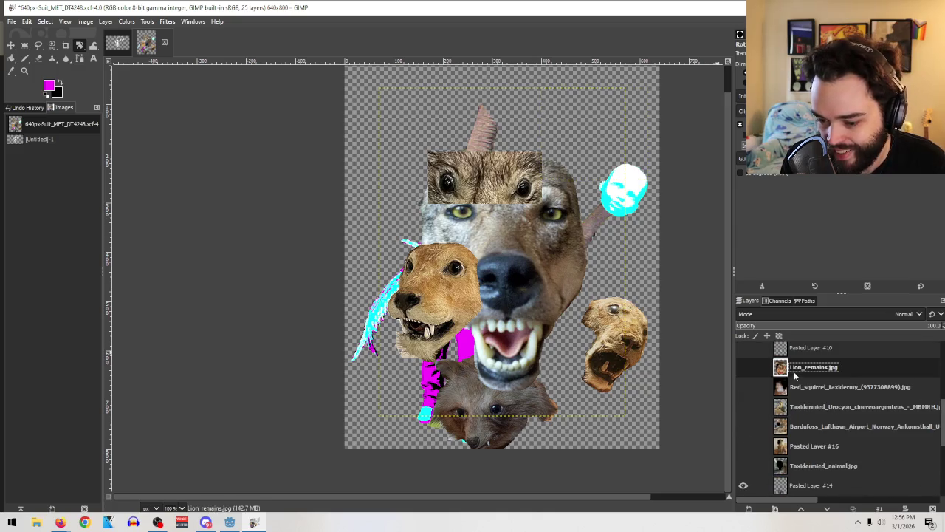
pyautogui.click(933, 509)
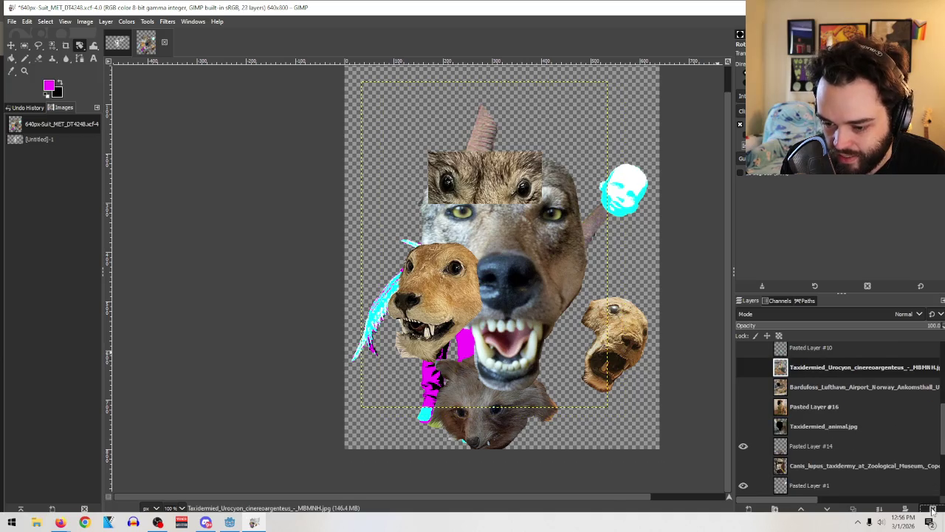
pyautogui.click(932, 508)
pyautogui.click(933, 509)
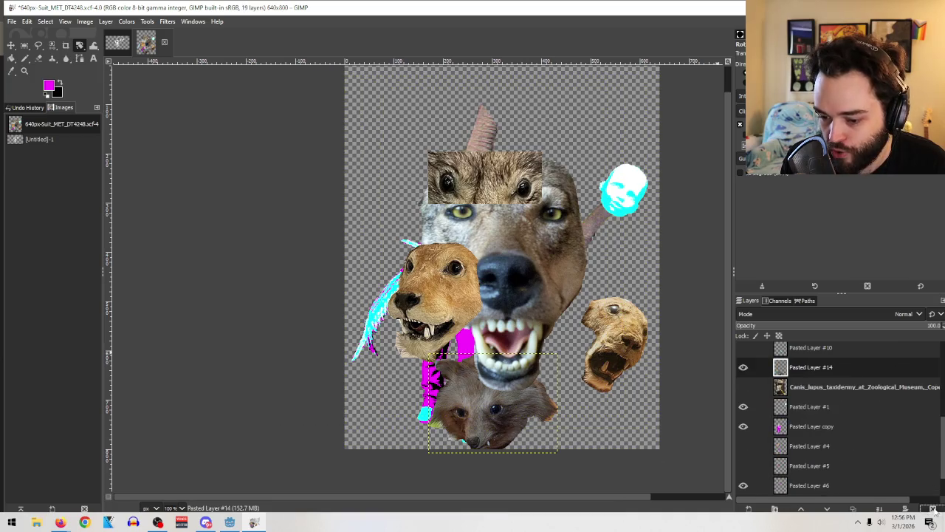
pyautogui.click(879, 387)
pyautogui.click(933, 509)
# Step: Raise Pasted Layer #14 to the top and move the raccoon head to the top-right corner
pyautogui.moveTo(837, 375)
pyautogui.mouseDown()
pyautogui.moveTo(809, 352)
pyautogui.moveTo(826, 381)
pyautogui.mouseUp()
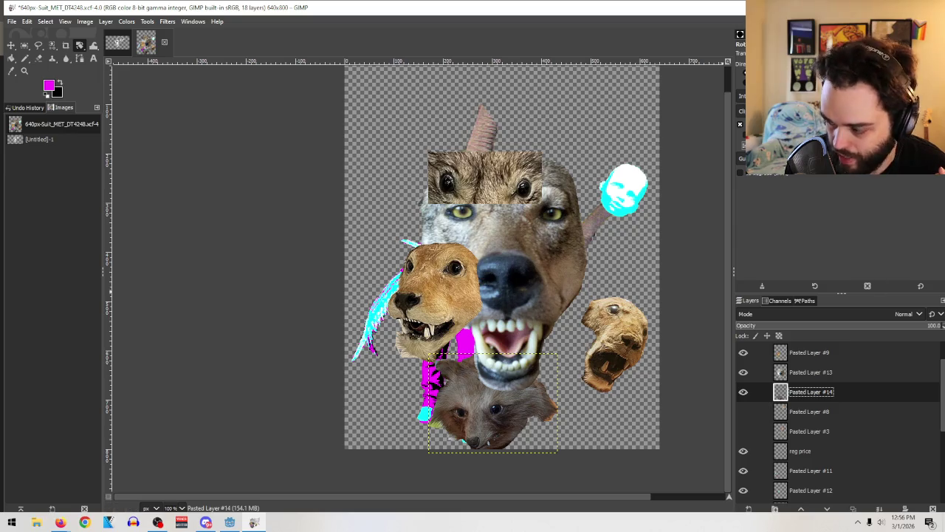
pyautogui.press('Return')
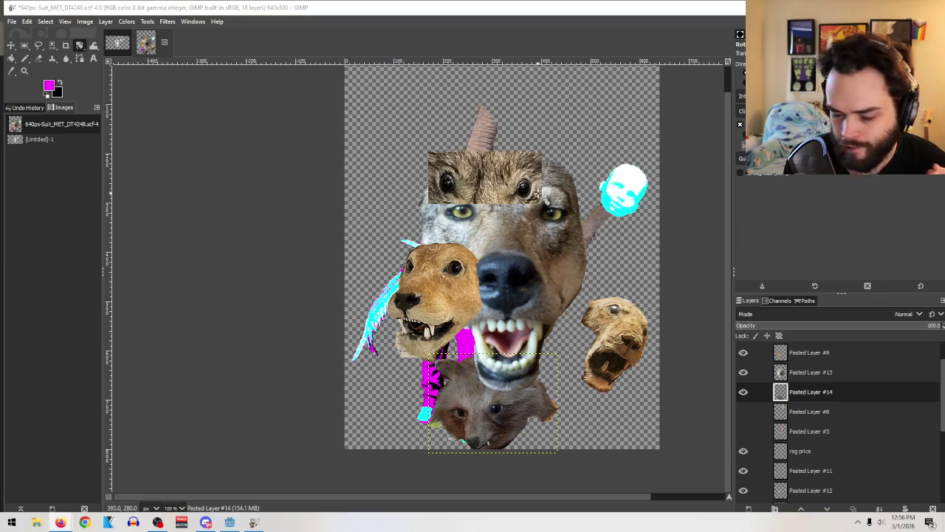
pyautogui.doubleClick(811, 392)
pyautogui.moveTo(820, 390); pyautogui.dragTo(804, 342)
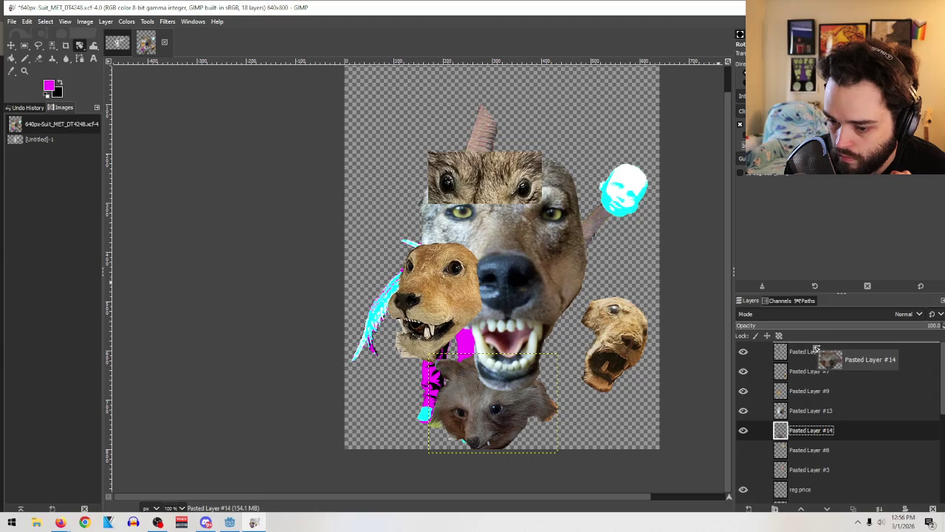
pyautogui.moveTo(804, 342); pyautogui.dragTo(812, 344)
pyautogui.click(12, 46)
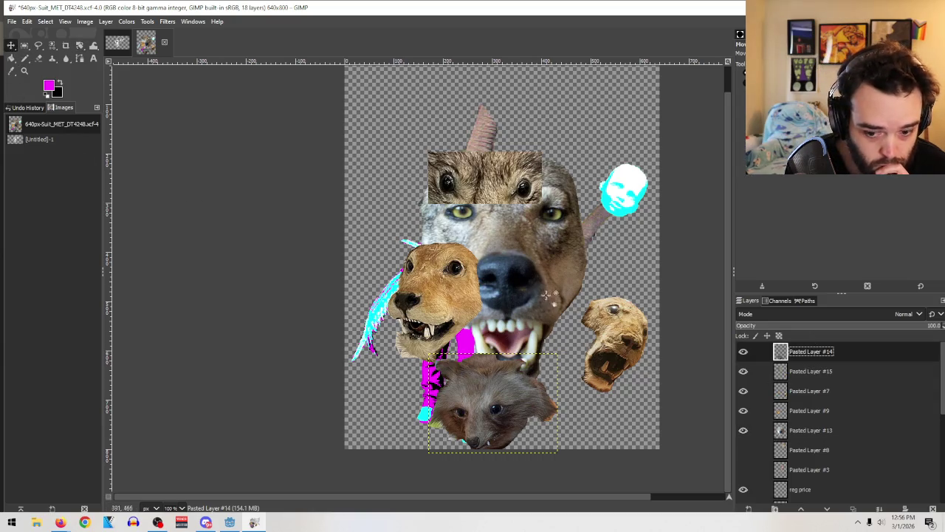
pyautogui.moveTo(510, 390)
pyautogui.mouseDown()
pyautogui.moveTo(492, 152)
pyautogui.moveTo(610, 97)
pyautogui.mouseUp()
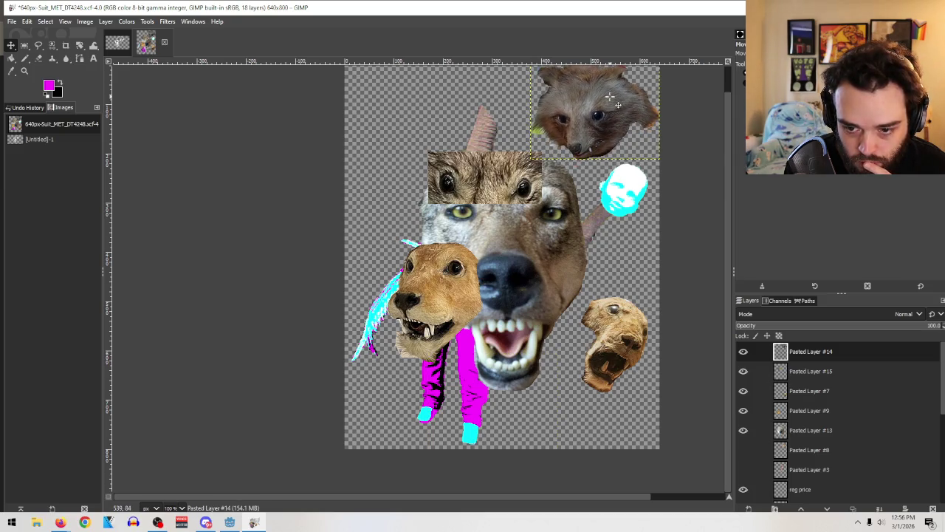
# Step: Zoom in and cut the raccoon's eye and snout onto a new layer with Free Select
pyautogui.click(23, 72)
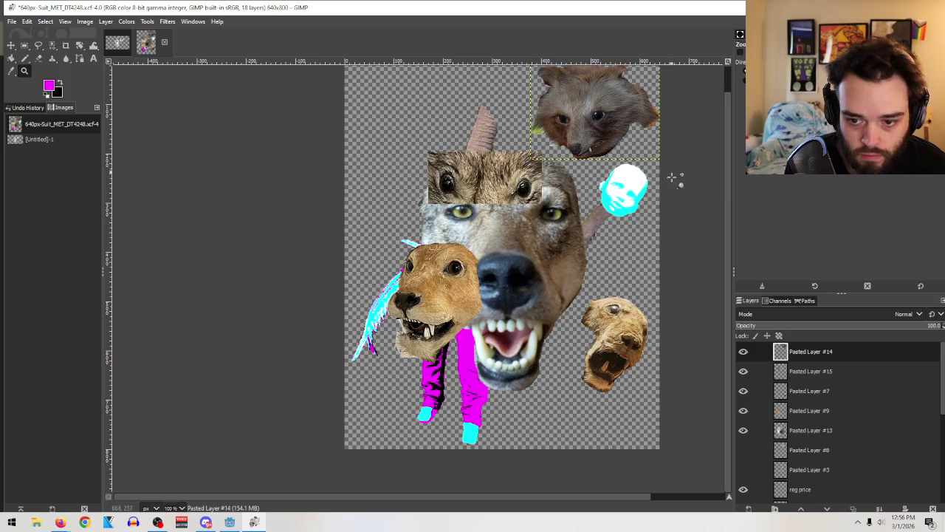
pyautogui.moveTo(663, 203); pyautogui.dragTo(534, 92)
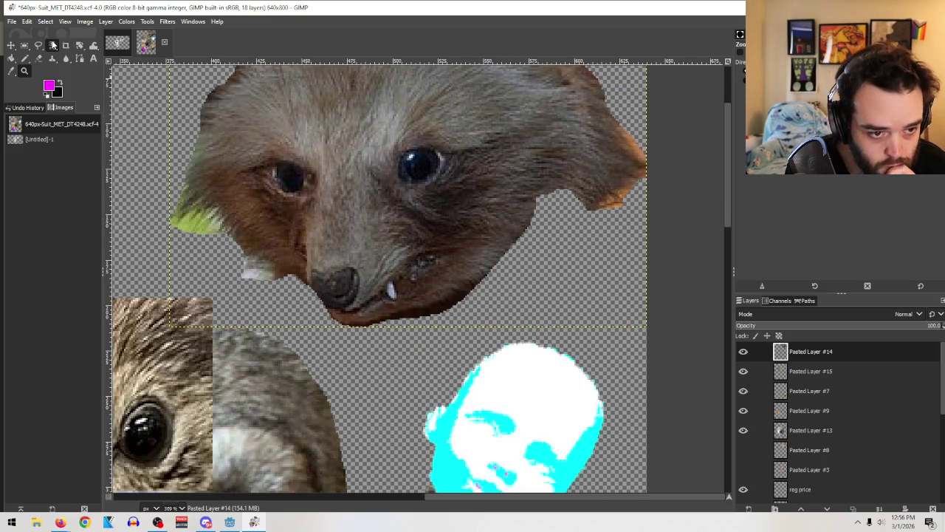
pyautogui.click(53, 45)
pyautogui.click(39, 44)
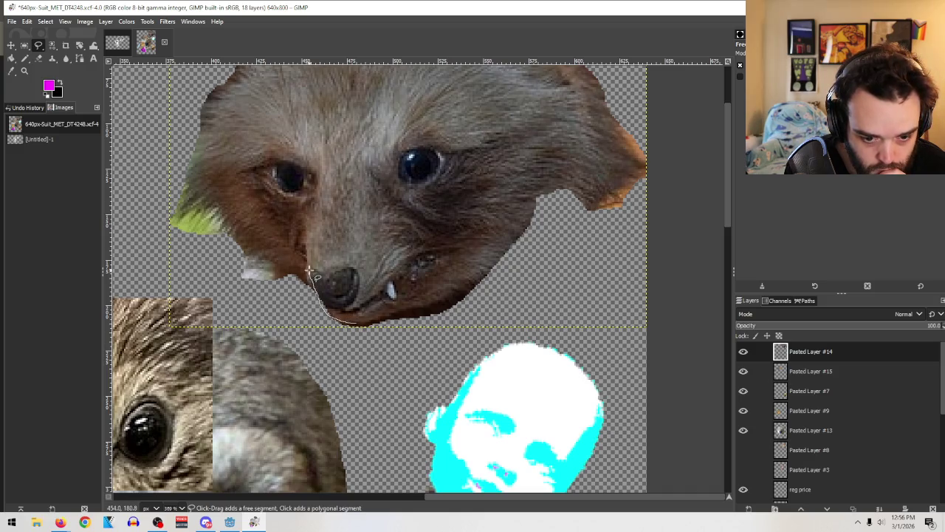
pyautogui.moveTo(325, 223)
pyautogui.mouseDown()
pyautogui.moveTo(414, 113)
pyautogui.moveTo(507, 214)
pyautogui.mouseUp()
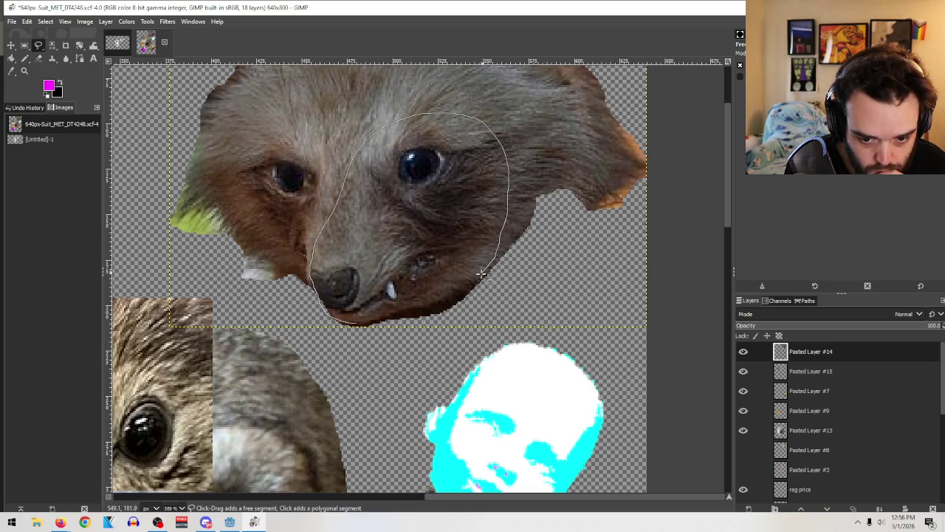
pyautogui.click(355, 322)
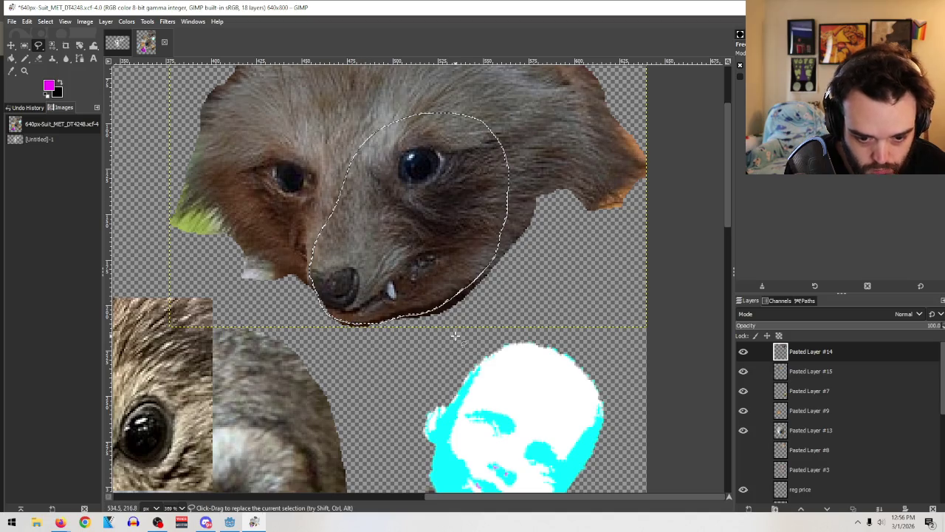
pyautogui.hotkey('ctrl', 'x')
pyautogui.hotkey('ctrl', 'v')
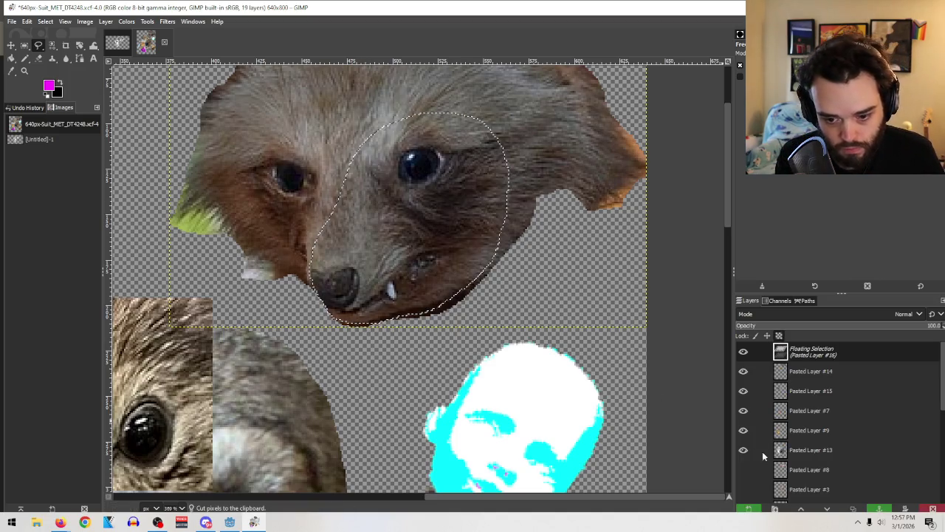
pyautogui.click(748, 509)
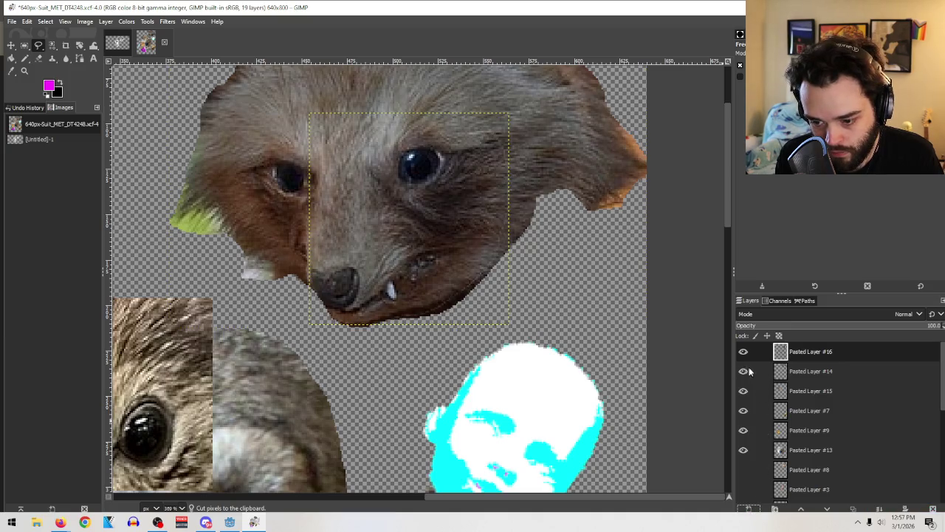
# Step: Delete the leftover raccoon head layer and shift the eye-and-snout patch down and left
pyautogui.click(743, 352)
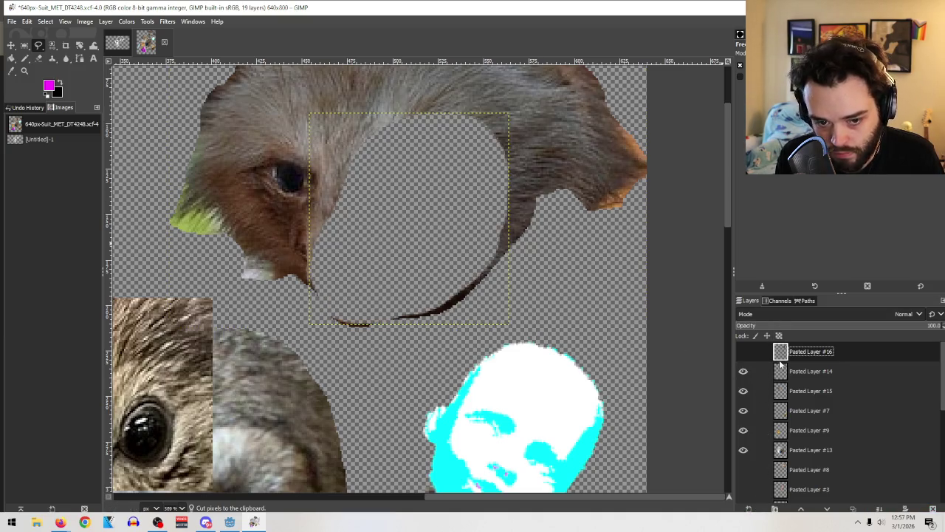
pyautogui.click(792, 372)
pyautogui.doubleClick(744, 373)
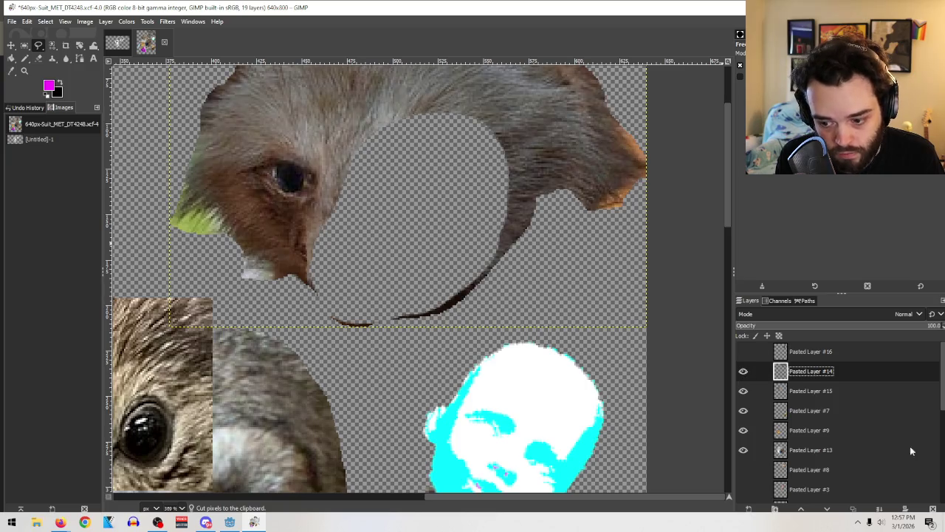
pyautogui.click(933, 508)
pyautogui.click(743, 351)
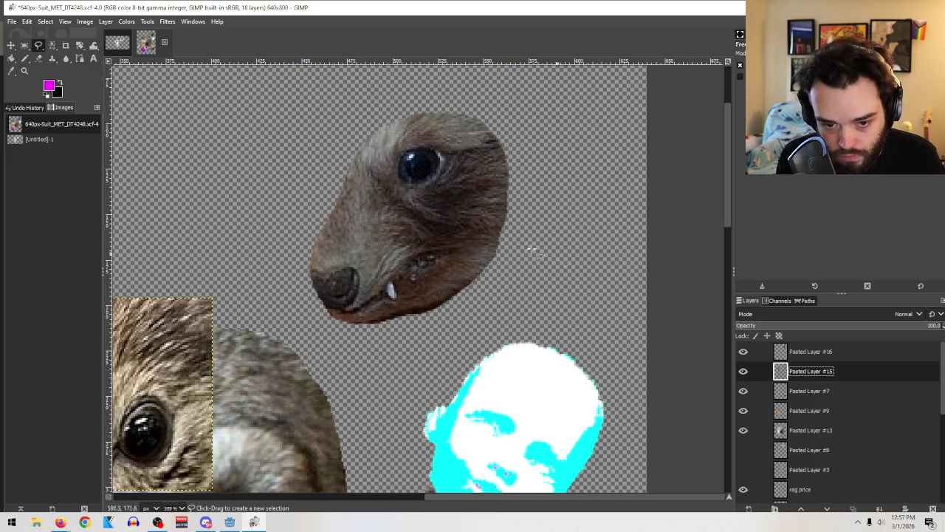
pyautogui.press('m')
pyautogui.moveTo(432, 218); pyautogui.dragTo(296, 381)
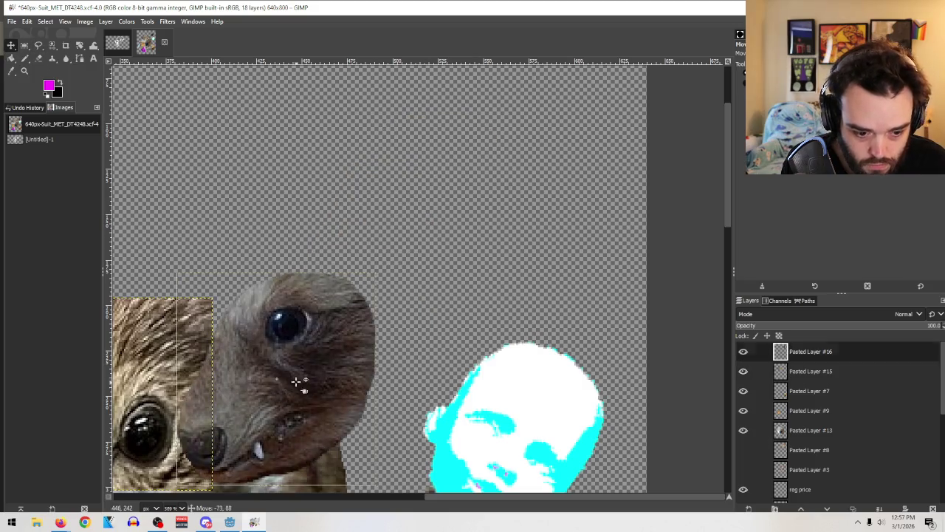
# Step: Zoom out to the whole image and drag the eye patch onto the wolf's cheek beside its nose
pyautogui.click(295, 381)
pyautogui.scroll(-5, 295, 381)
pyautogui.scroll(2, 295, 296)
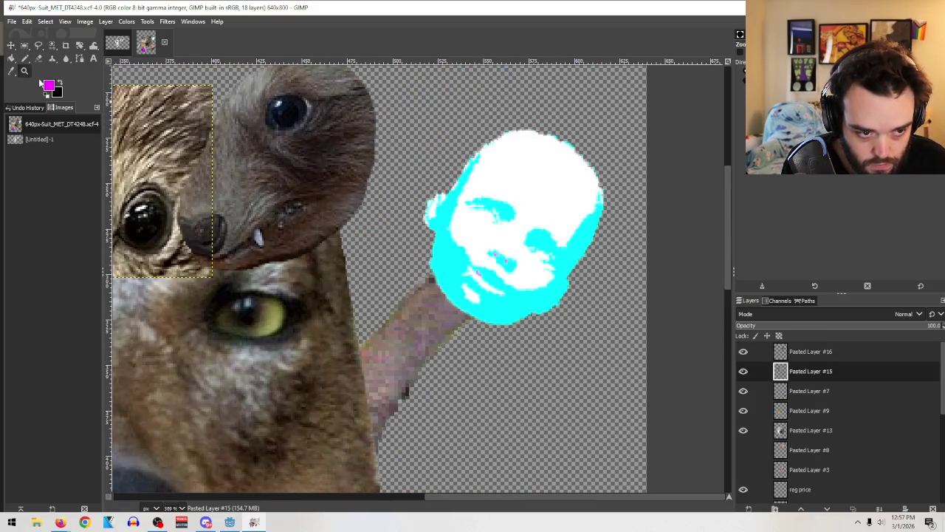
pyautogui.scroll(-4, 559, 353)
pyautogui.scroll(-15, 559, 353)
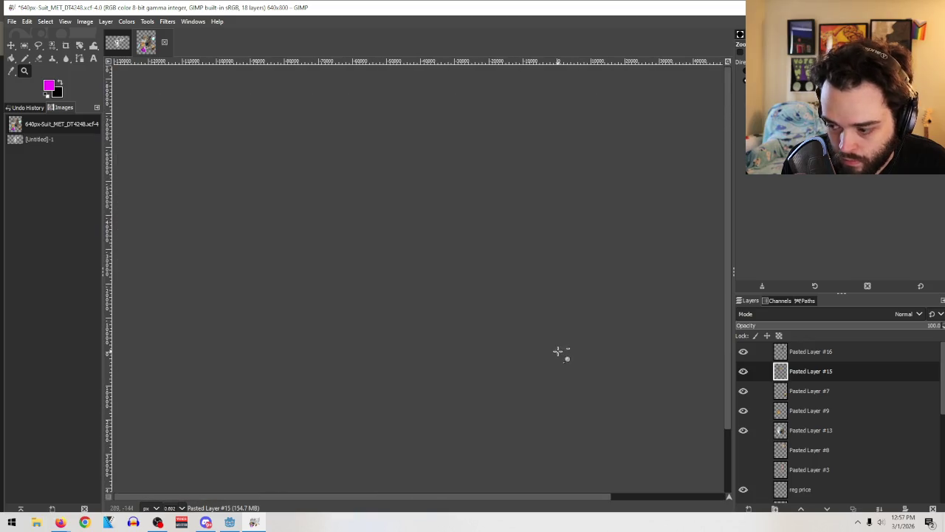
pyautogui.scroll(5, 473, 300)
pyautogui.scroll(3, 517, 426)
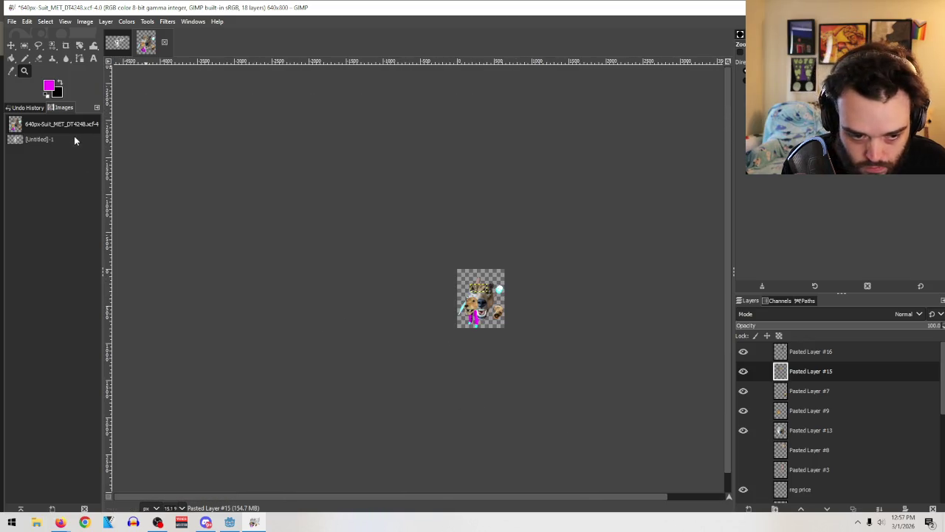
pyautogui.scroll(2, 517, 367)
pyautogui.scroll(1, 355, 221)
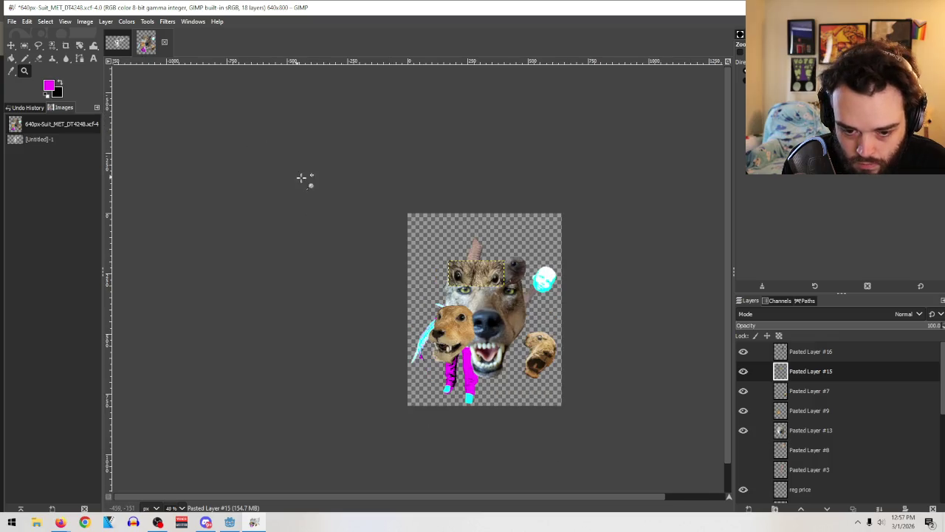
pyautogui.scroll(1, 631, 428)
pyautogui.scroll(-1, 415, 179)
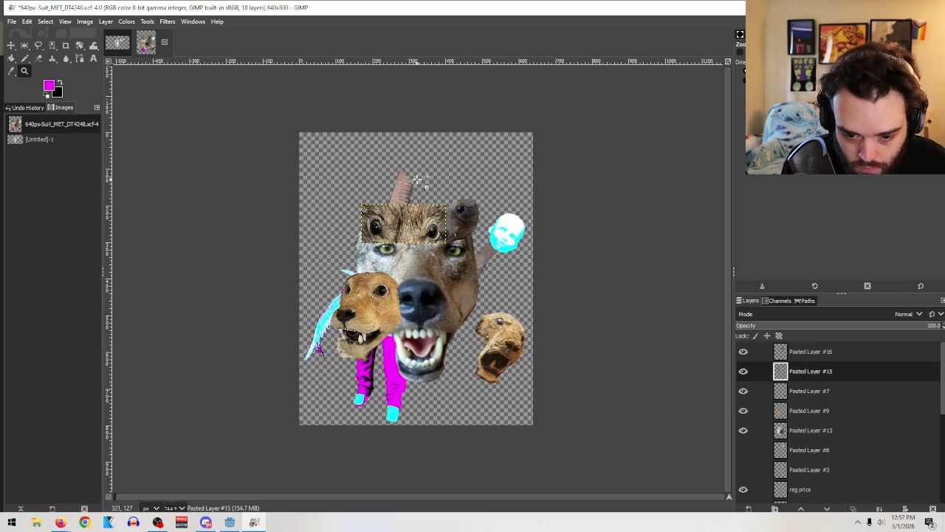
pyautogui.click(10, 45)
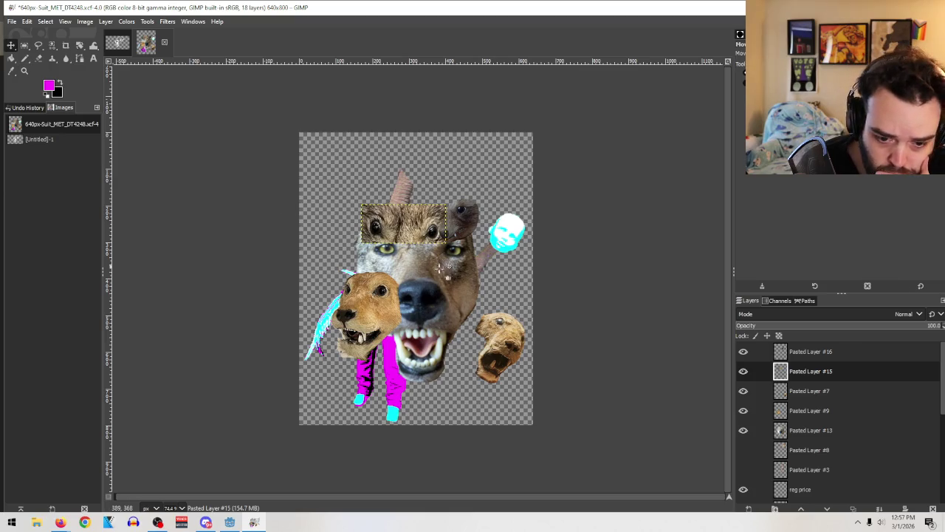
pyautogui.moveTo(465, 217)
pyautogui.mouseDown()
pyautogui.moveTo(467, 304)
pyautogui.moveTo(461, 293)
pyautogui.mouseUp()
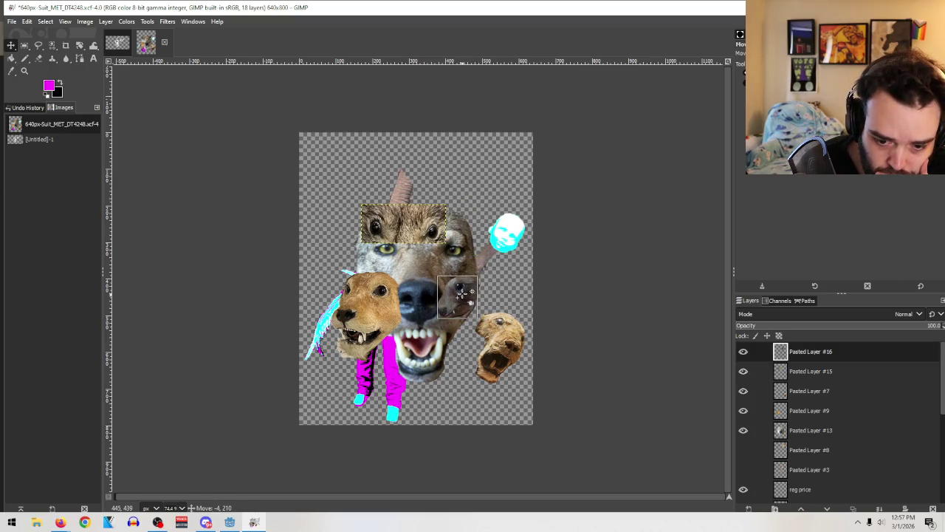
pyautogui.press('pagedown')
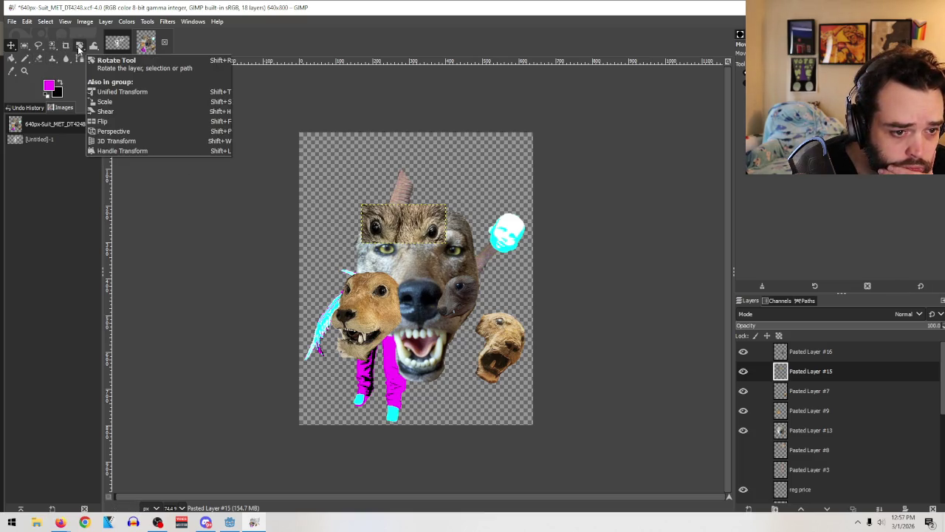
# Step: Choose the Scale tool and select the eye-and-snout patch layer
pyautogui.click(78, 49)
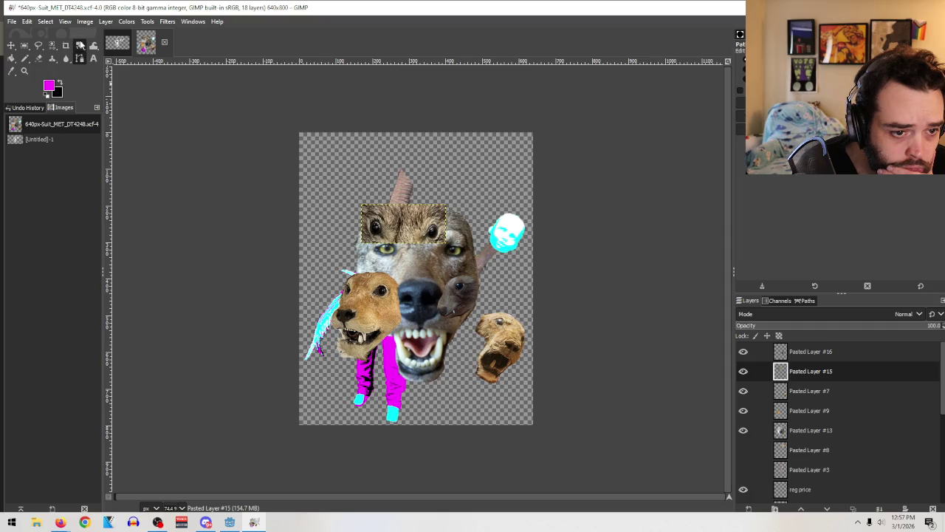
pyautogui.rightClick(79, 46)
pyautogui.click(120, 74)
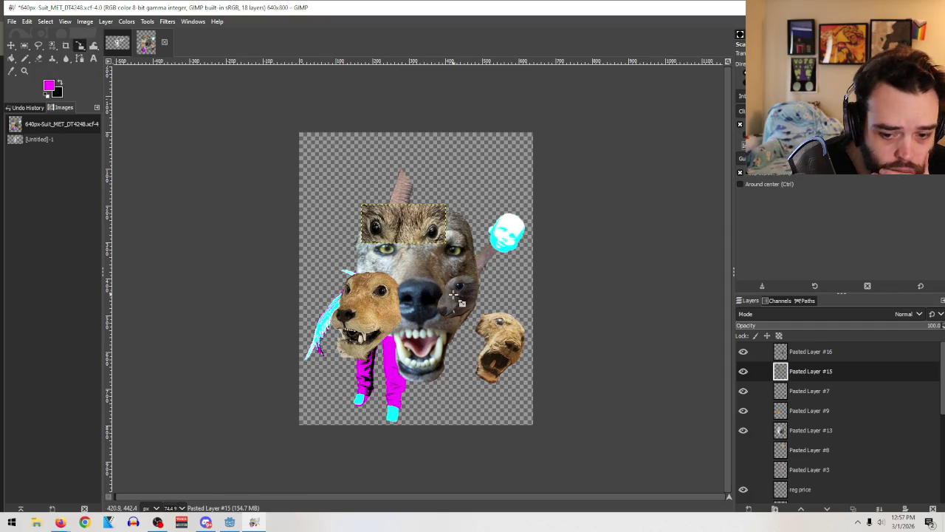
pyautogui.click(403, 221)
pyautogui.click(711, 79)
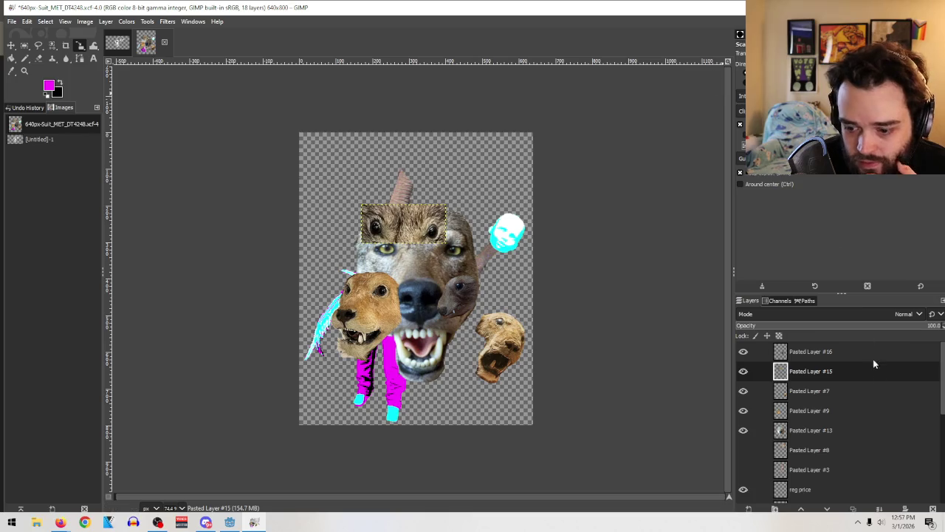
pyautogui.click(832, 348)
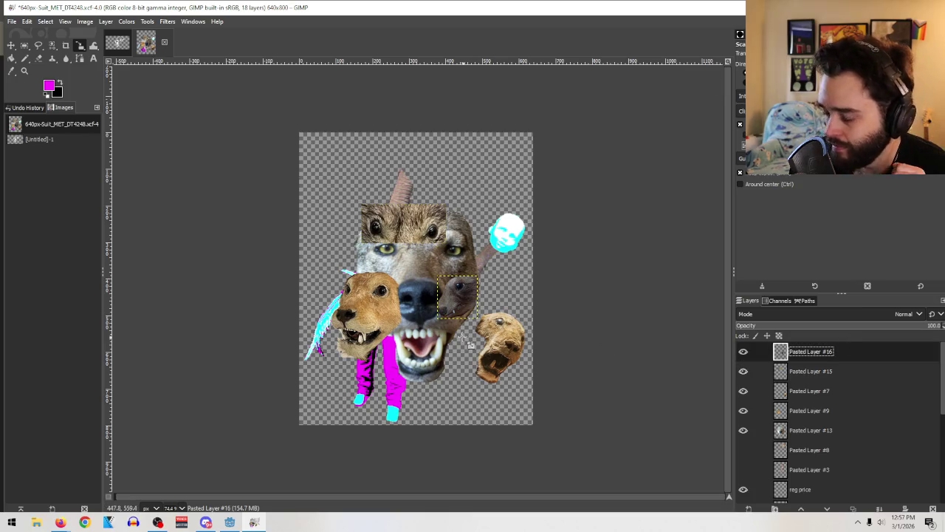
# Step: Scale the eye-and-snout patch to about 186×284 px and apply it
pyautogui.click(456, 306)
pyautogui.moveTo(451, 327); pyautogui.dragTo(446, 386)
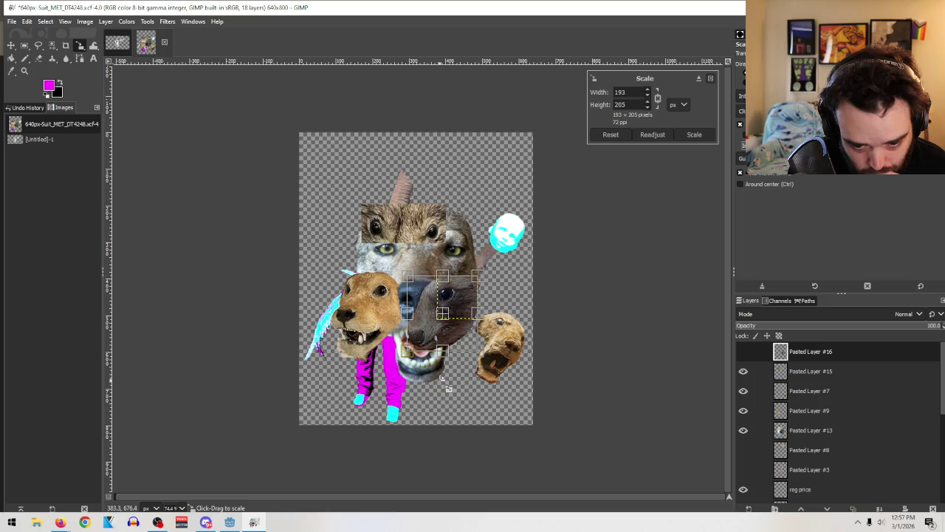
pyautogui.moveTo(452, 323)
pyautogui.mouseDown()
pyautogui.moveTo(463, 342)
pyautogui.moveTo(451, 354)
pyautogui.mouseUp()
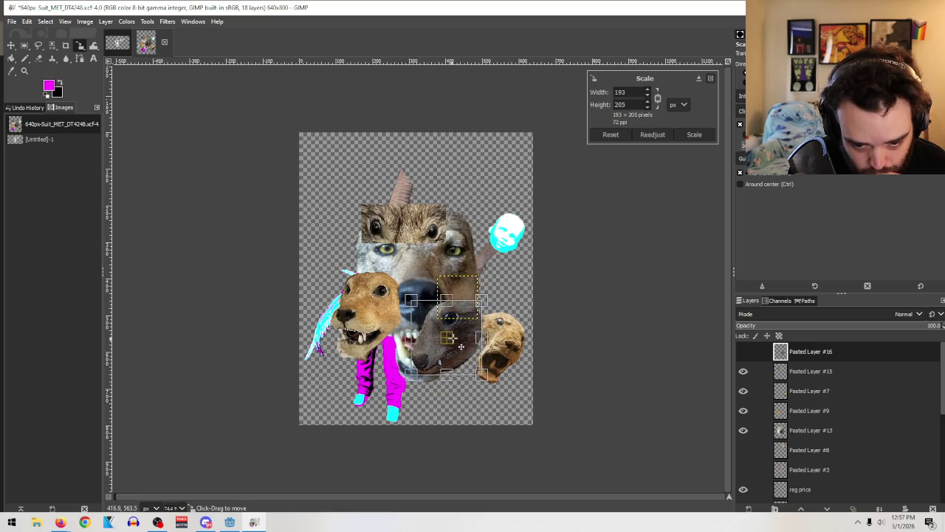
pyautogui.moveTo(491, 311); pyautogui.dragTo(509, 264)
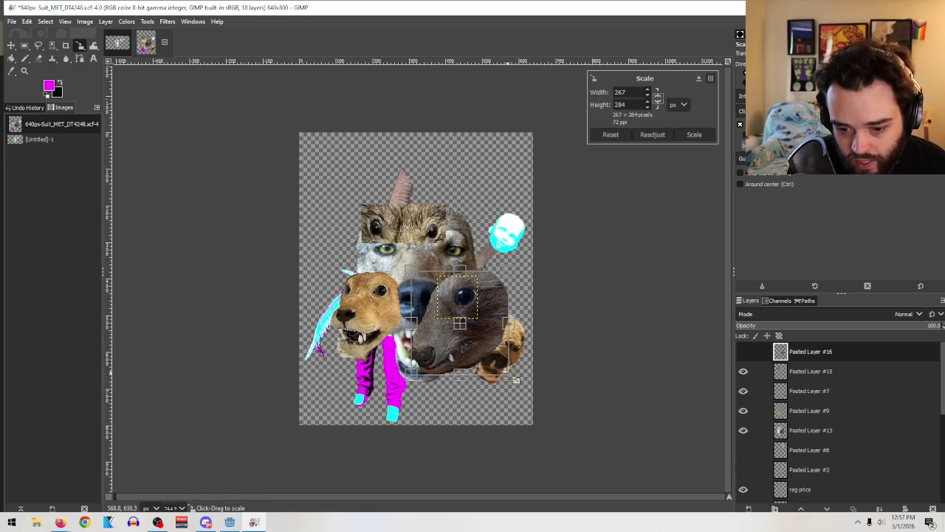
pyautogui.moveTo(508, 323); pyautogui.dragTo(488, 309)
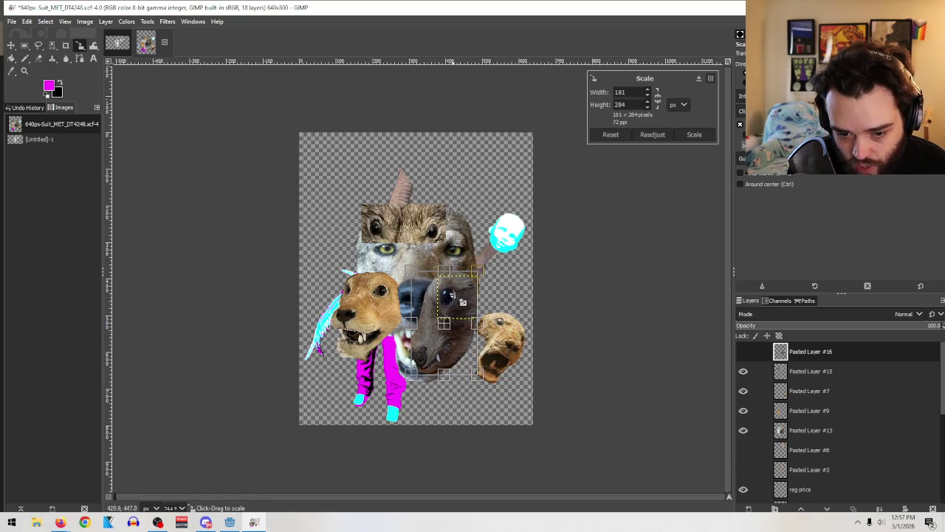
pyautogui.moveTo(476, 322)
pyautogui.mouseDown()
pyautogui.moveTo(491, 317)
pyautogui.moveTo(479, 322)
pyautogui.mouseUp()
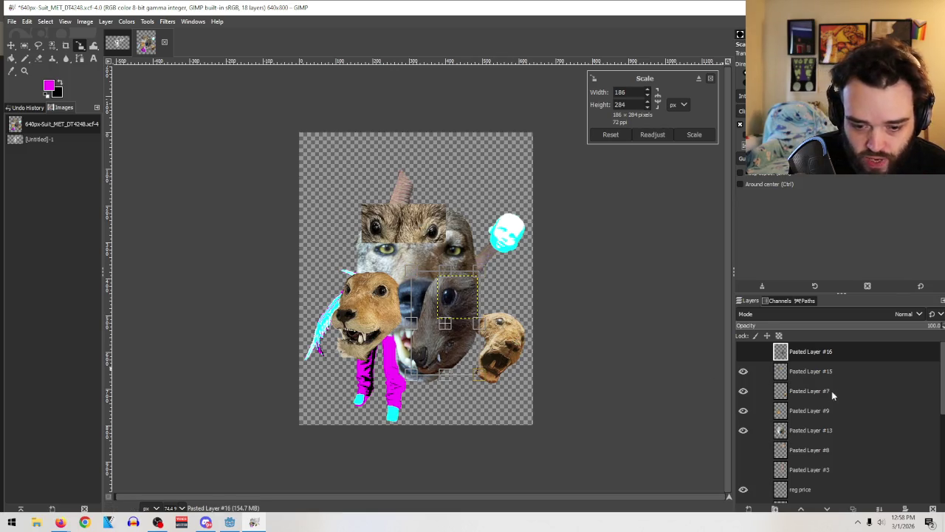
pyautogui.click(691, 135)
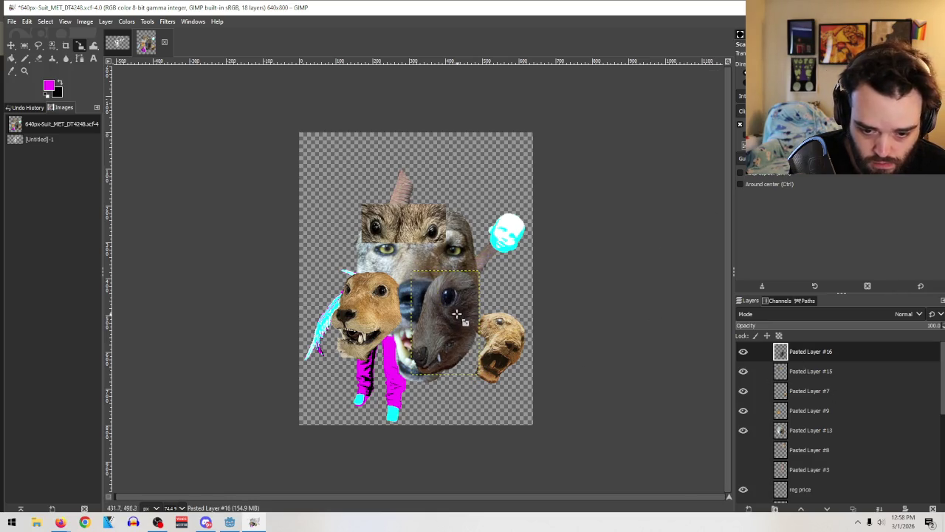
pyautogui.click(10, 45)
# Step: Raise the wolf head, hide its layer, and place the seal head over the suit's lower body
pyautogui.moveTo(442, 342)
pyautogui.mouseDown()
pyautogui.moveTo(459, 340)
pyautogui.moveTo(478, 296)
pyautogui.mouseUp()
pyautogui.moveTo(399, 225); pyautogui.dragTo(389, 161)
pyautogui.moveTo(425, 303); pyautogui.dragTo(408, 212)
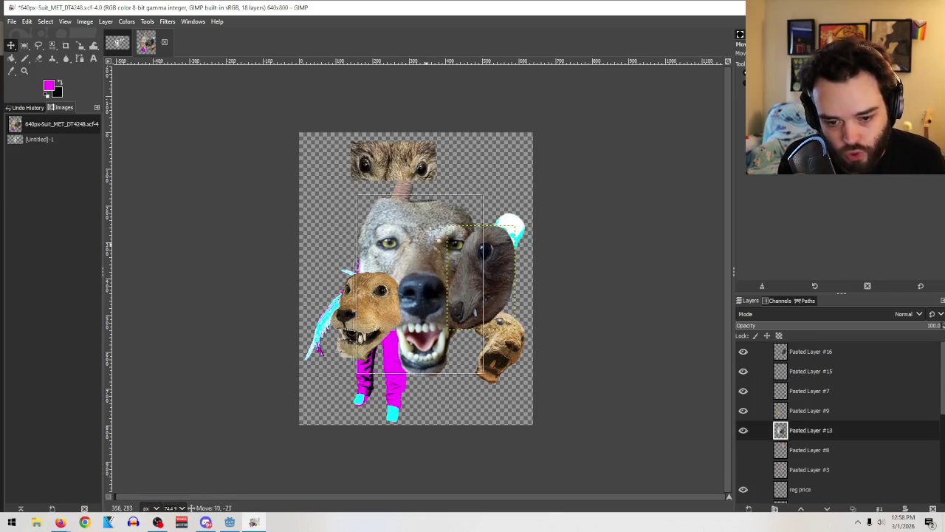
pyautogui.click(743, 429)
pyautogui.moveTo(481, 285)
pyautogui.mouseDown()
pyautogui.moveTo(384, 327)
pyautogui.moveTo(416, 266)
pyautogui.moveTo(378, 356)
pyautogui.moveTo(401, 349)
pyautogui.mouseUp()
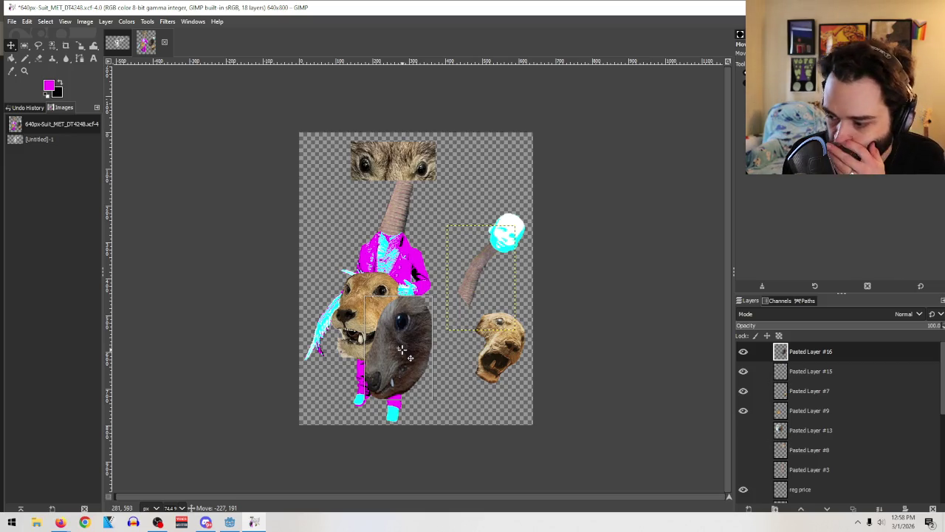
pyautogui.moveTo(401, 349); pyautogui.dragTo(401, 349)
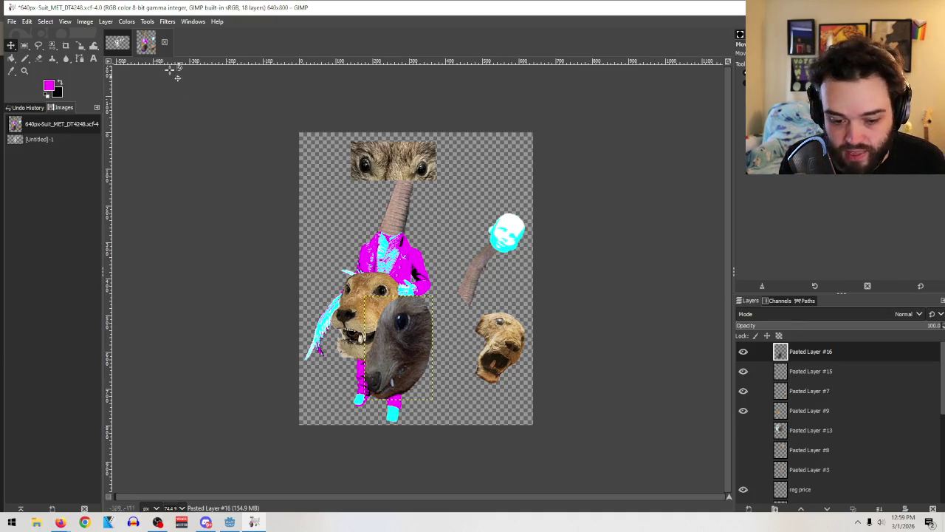
# Step: Move the seal head up by the trunk, the small dog head onto the body, and zoom in
pyautogui.click(11, 45)
pyautogui.moveTo(393, 353)
pyautogui.mouseDown()
pyautogui.moveTo(424, 230)
pyautogui.moveTo(432, 246)
pyautogui.mouseUp()
pyautogui.moveTo(509, 370)
pyautogui.mouseDown()
pyautogui.moveTo(410, 360)
pyautogui.moveTo(401, 332)
pyautogui.mouseUp()
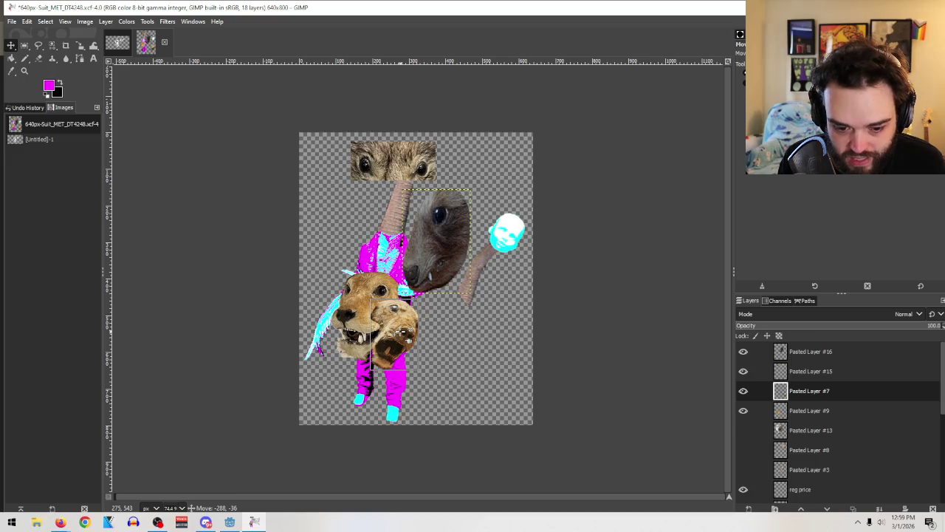
pyautogui.press('Home')
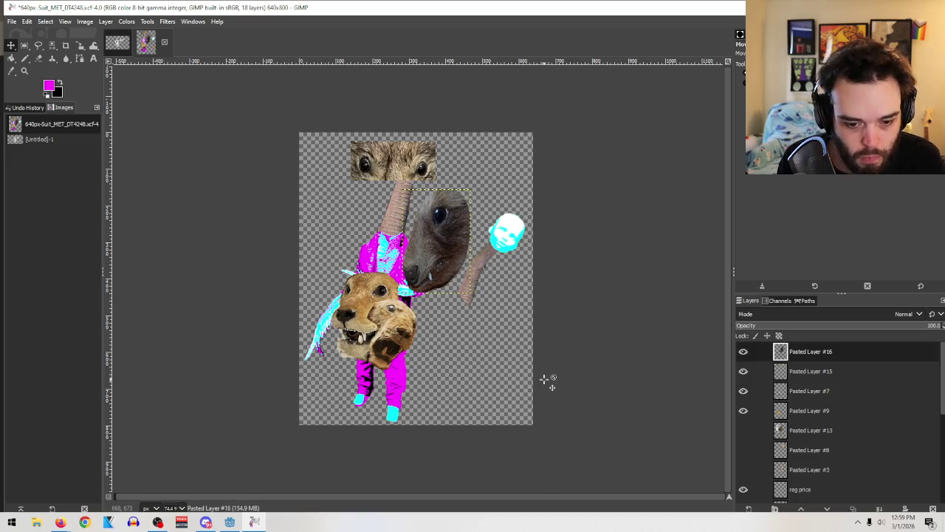
pyautogui.moveTo(395, 332)
pyautogui.mouseDown()
pyautogui.moveTo(462, 355)
pyautogui.moveTo(403, 359)
pyautogui.moveTo(396, 337)
pyautogui.mouseUp()
pyautogui.press('Home')
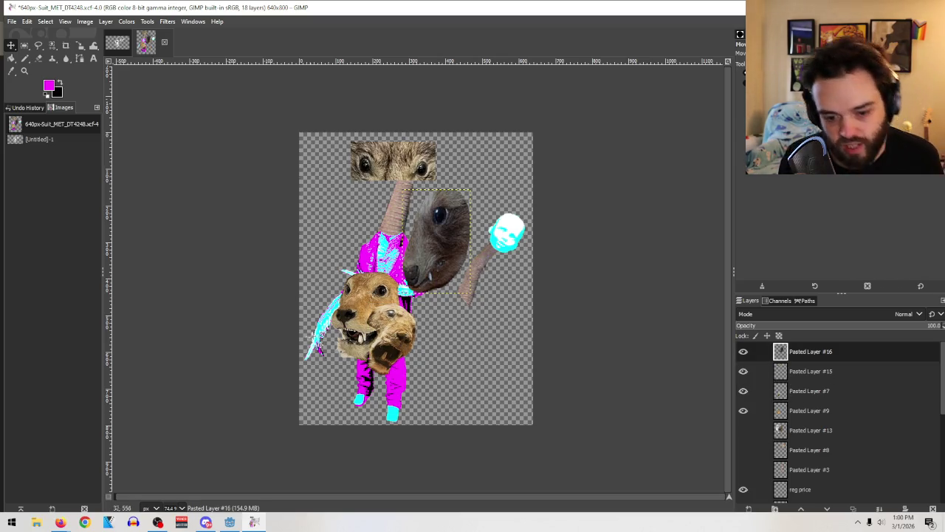
pyautogui.click(24, 70)
pyautogui.moveTo(249, 229); pyautogui.dragTo(490, 406)
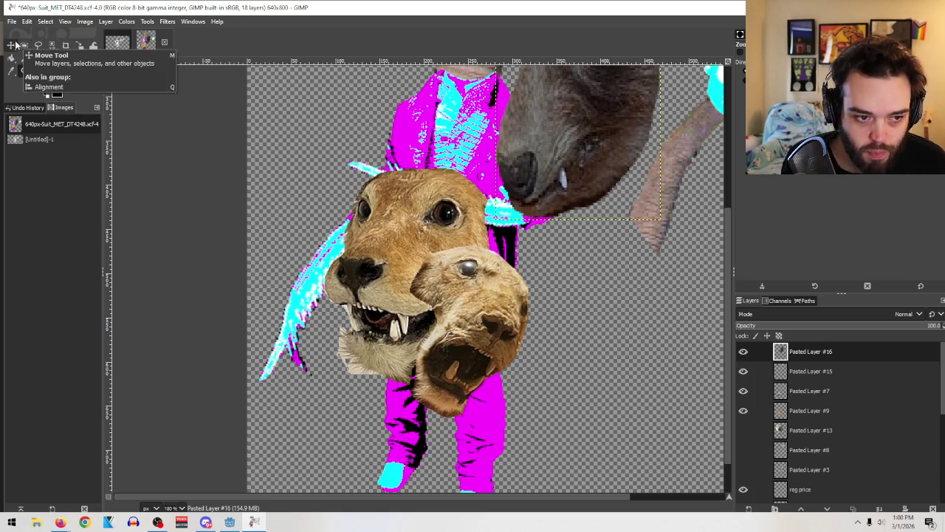
pyautogui.moveTo(80, 45); pyautogui.dragTo(108, 65)
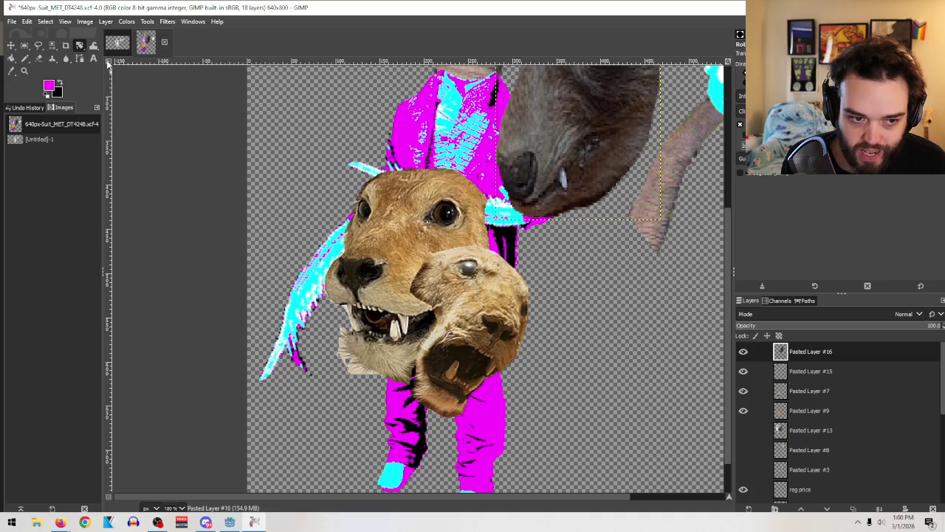
# Step: Rotate the small head on Pasted Layer #7 by about -33° and commit it
pyautogui.moveTo(676, 124); pyautogui.dragTo(681, 128)
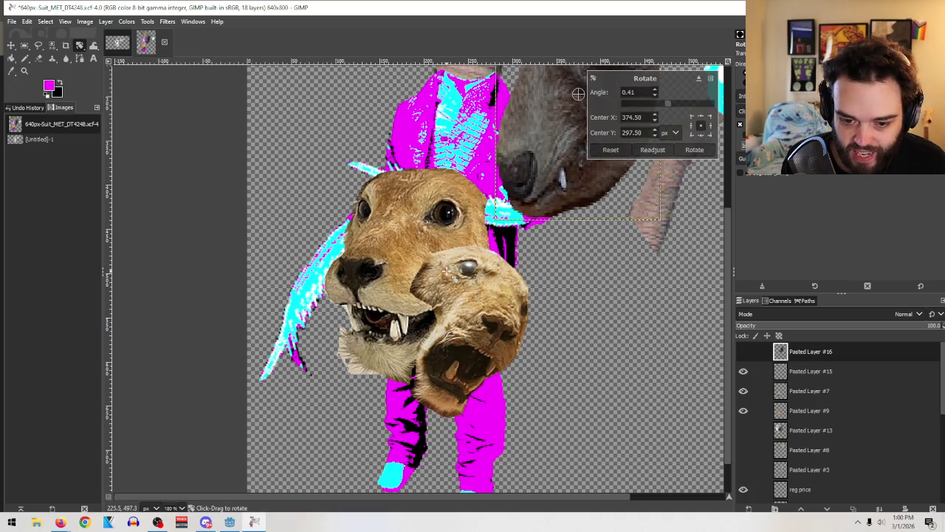
pyautogui.click(711, 78)
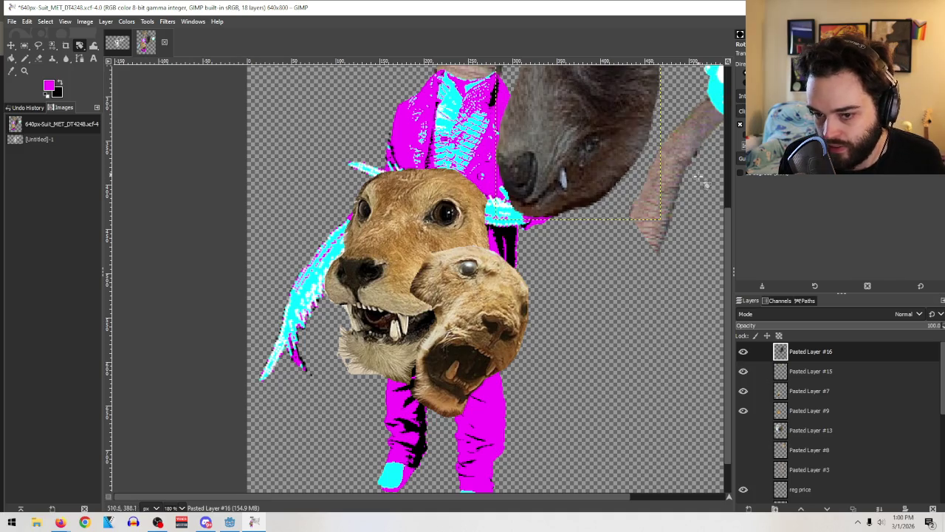
pyautogui.click(818, 373)
pyautogui.hotkey('shift', 'r')
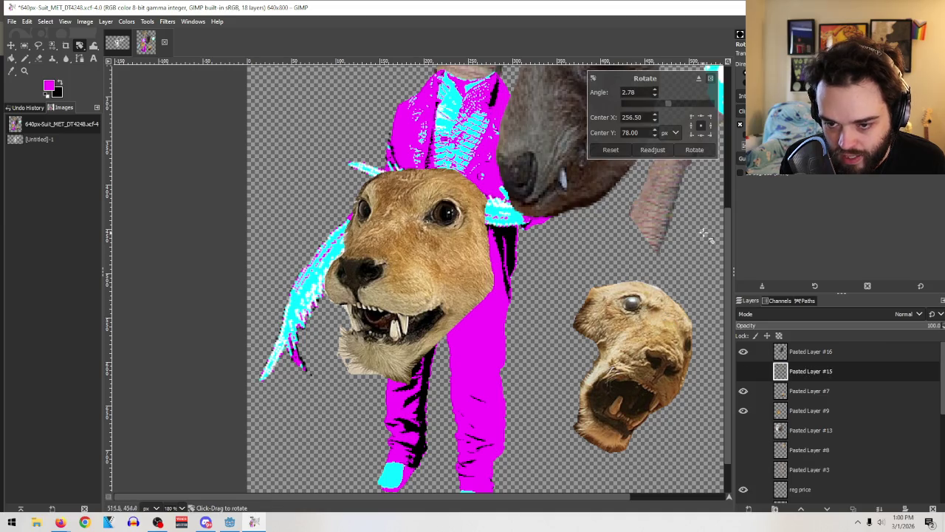
pyautogui.click(797, 394)
pyautogui.click(809, 410)
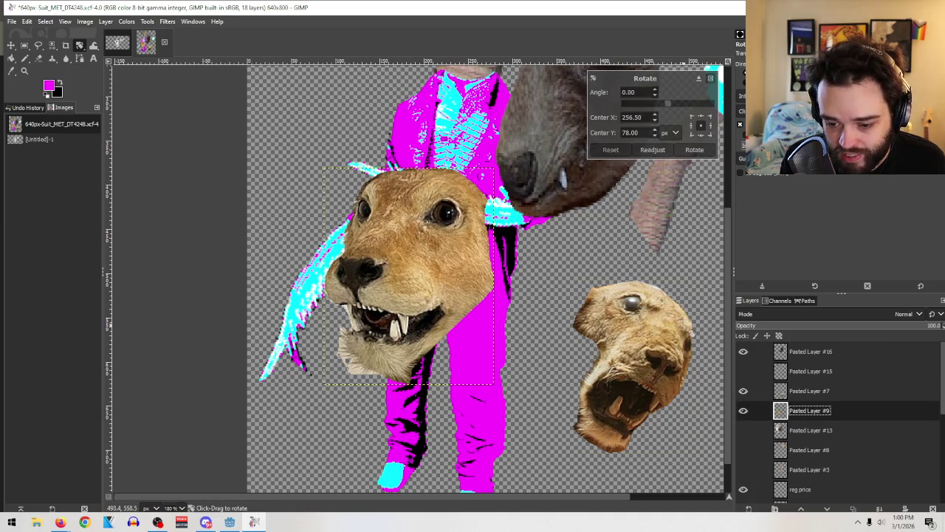
pyautogui.doubleClick(812, 391)
pyautogui.moveTo(672, 400); pyautogui.dragTo(624, 280)
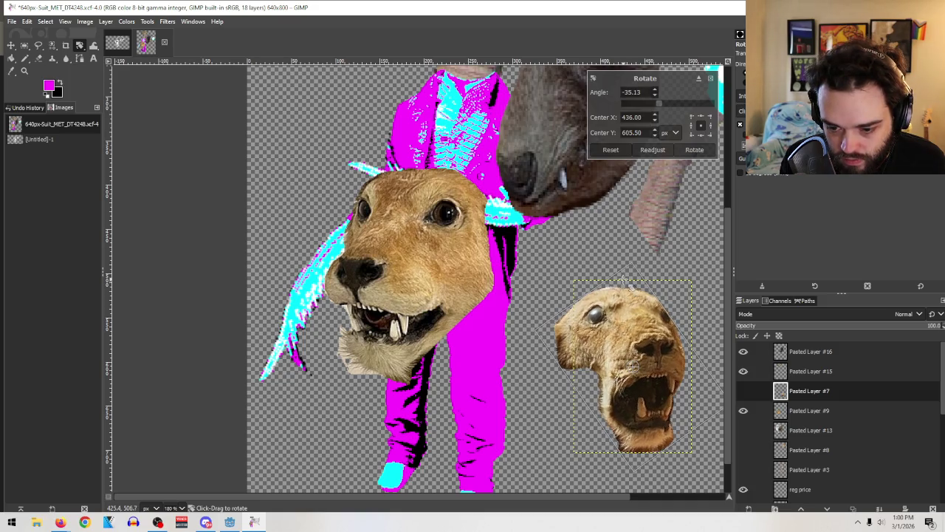
pyautogui.press('Return')
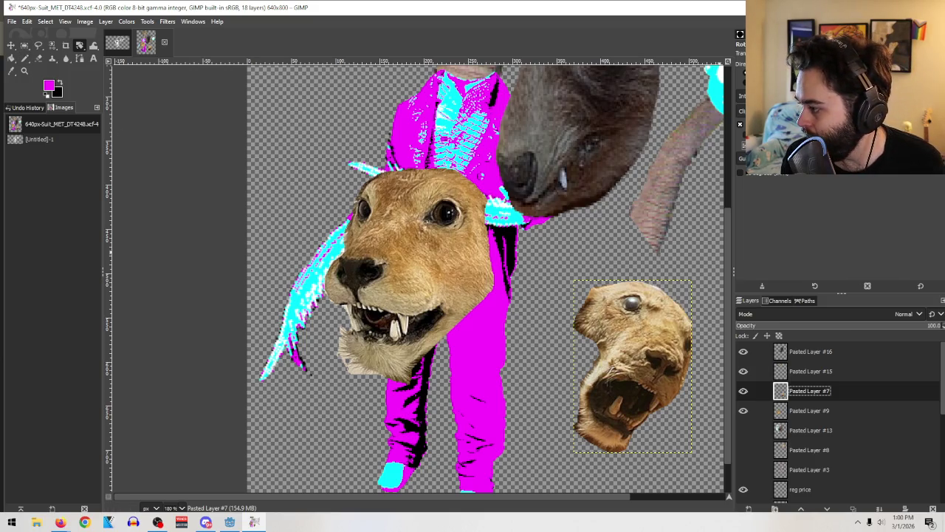
pyautogui.press('Return')
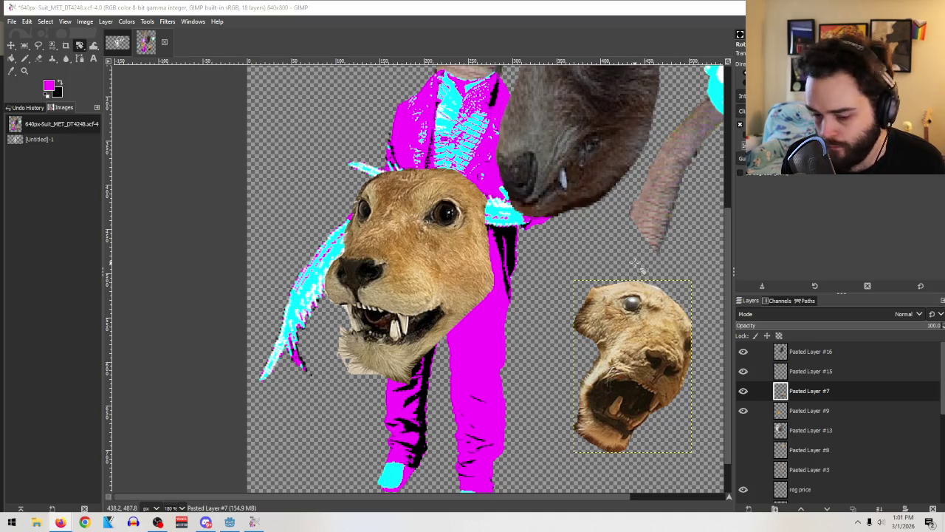
# Step: Pick the Eraser and set its brush size to 67
pyautogui.click(38, 58)
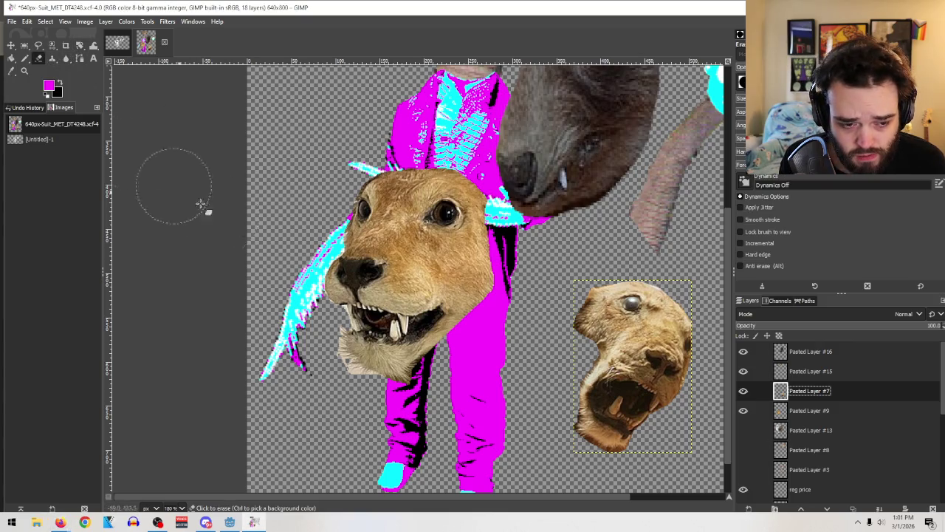
pyautogui.click(556, 360)
pyautogui.press(']')
pyautogui.press(']')
pyautogui.press(']')
pyautogui.press('[')
pyautogui.press('[')
pyautogui.press('[')
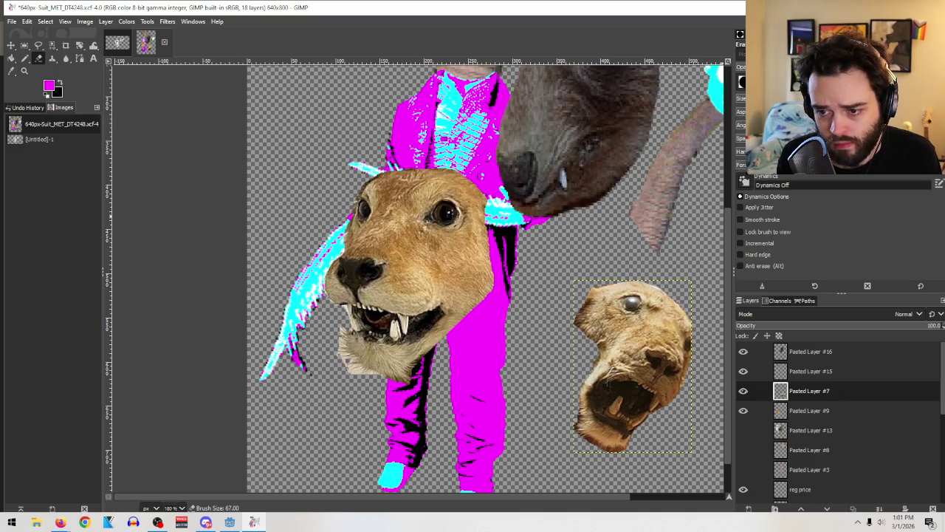
pyautogui.click(741, 82)
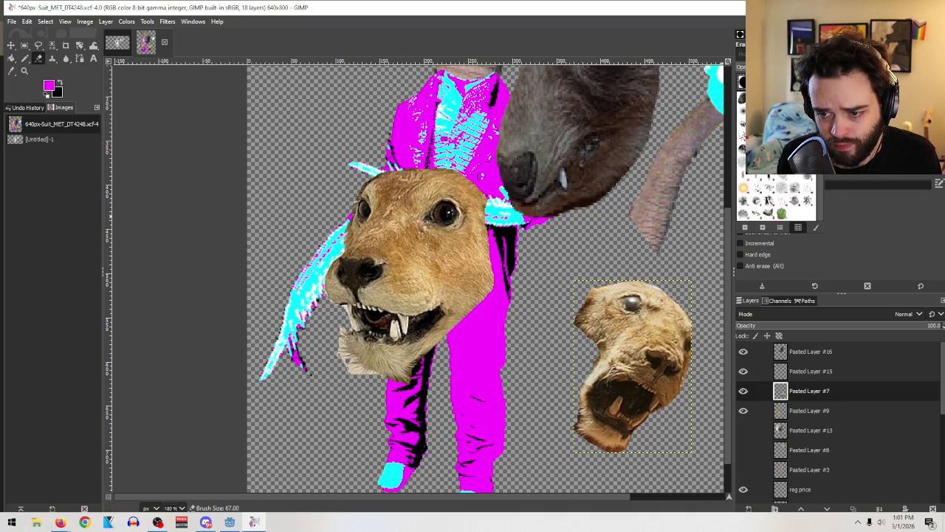
pyautogui.click(768, 184)
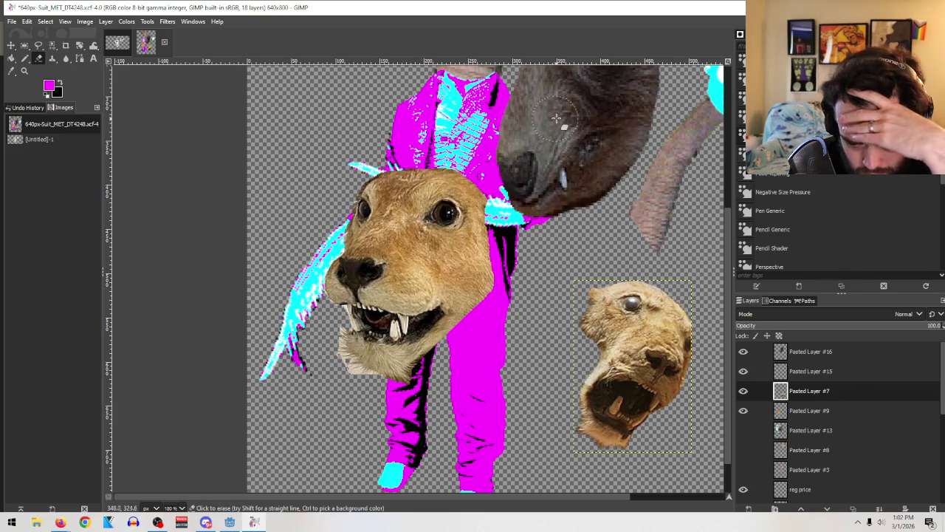
# Step: Nudge the large dog head and hide the small head layer Pasted Layer #7
pyautogui.click(11, 46)
pyautogui.moveTo(442, 250)
pyautogui.mouseDown()
pyautogui.moveTo(508, 294)
pyautogui.moveTo(447, 209)
pyautogui.mouseUp()
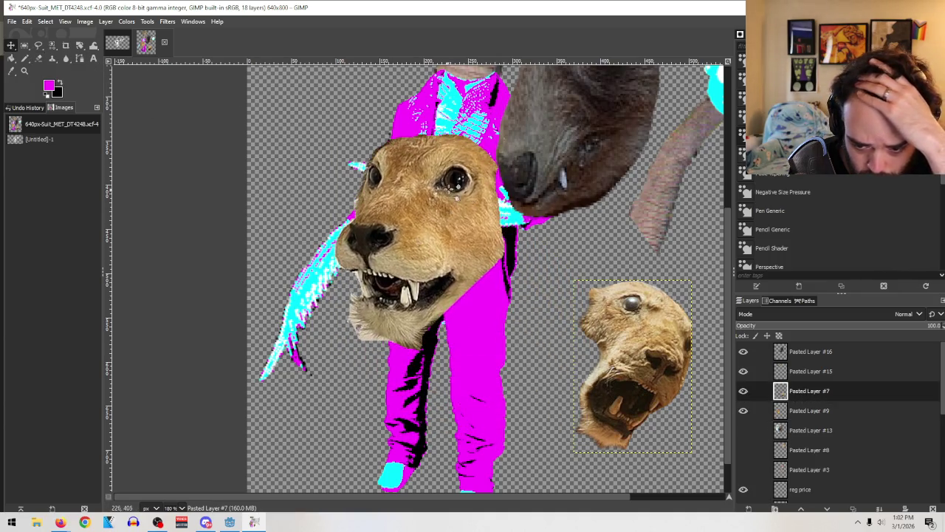
pyautogui.click(743, 392)
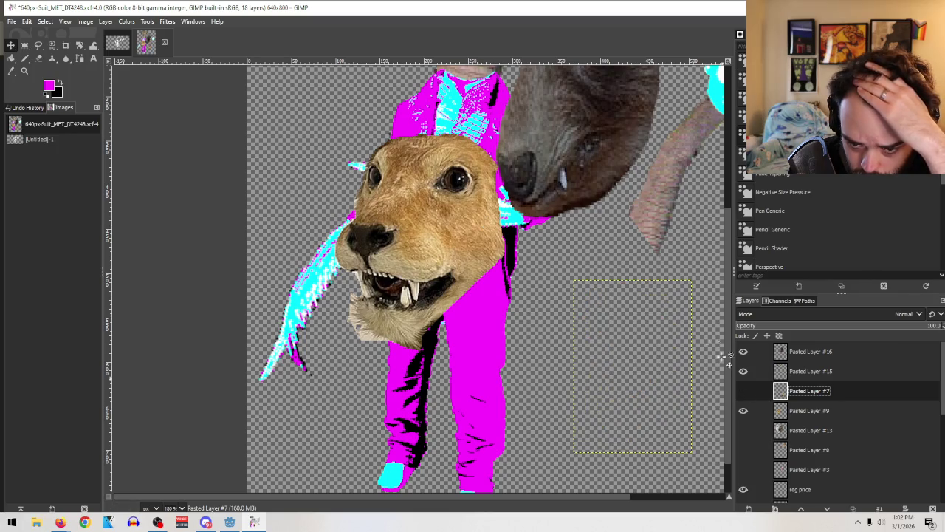
pyautogui.moveTo(744, 397); pyautogui.dragTo(746, 413)
pyautogui.scroll(5, 648, 332)
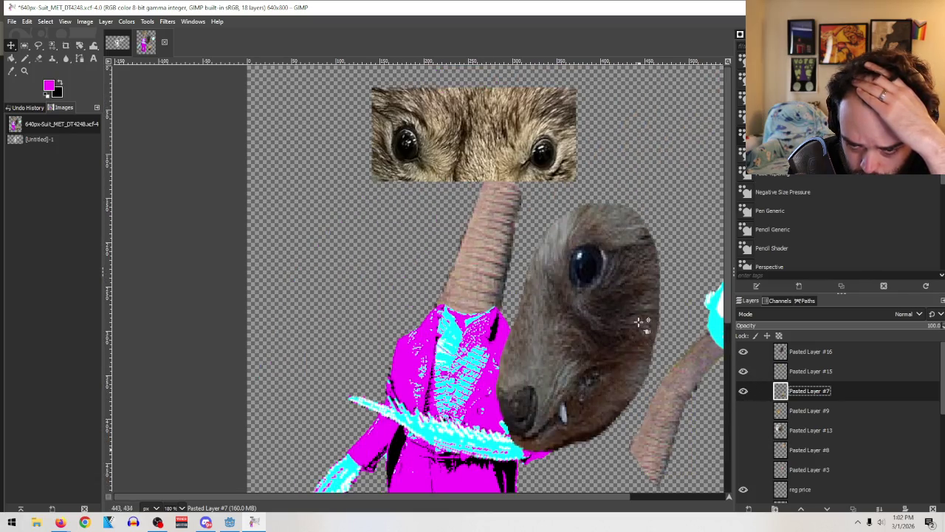
pyautogui.scroll(-5, 648, 333)
pyautogui.scroll(-1, 649, 332)
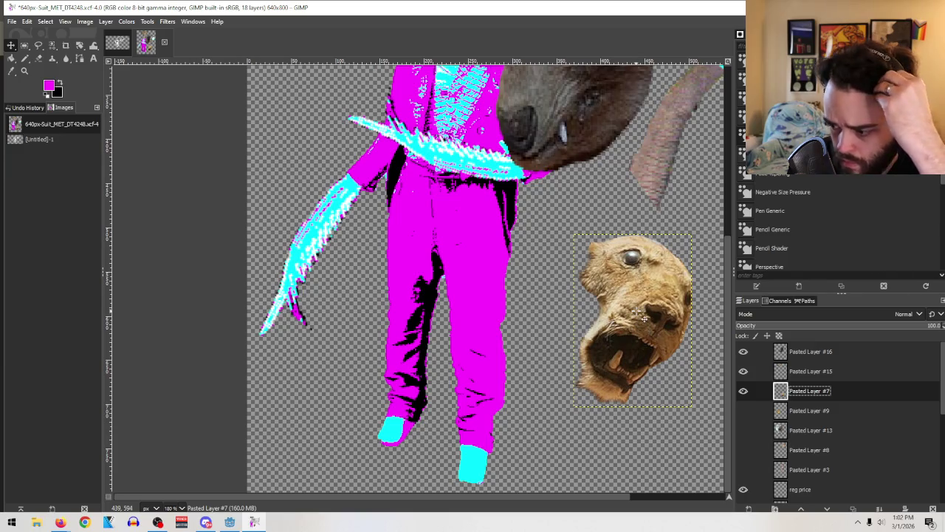
pyautogui.scroll(5, 640, 314)
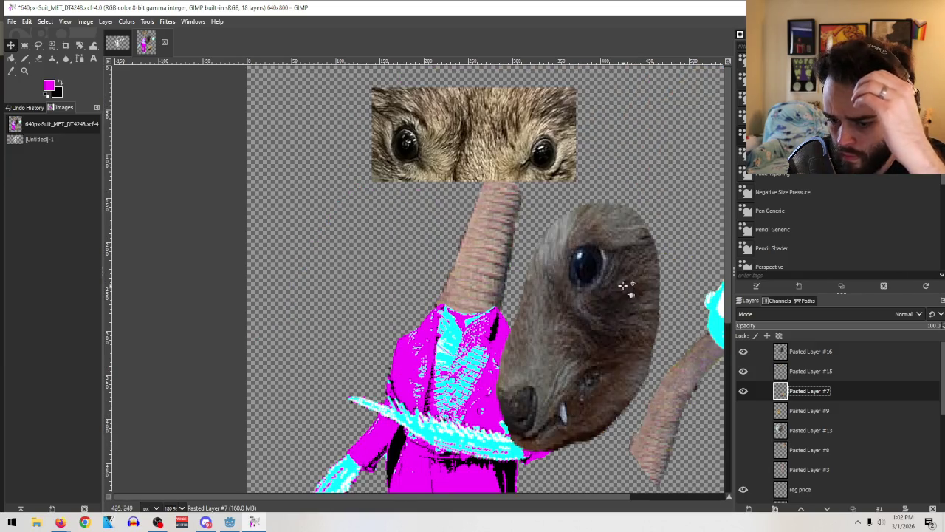
pyautogui.scroll(-5, 633, 304)
pyautogui.scroll(3, 620, 280)
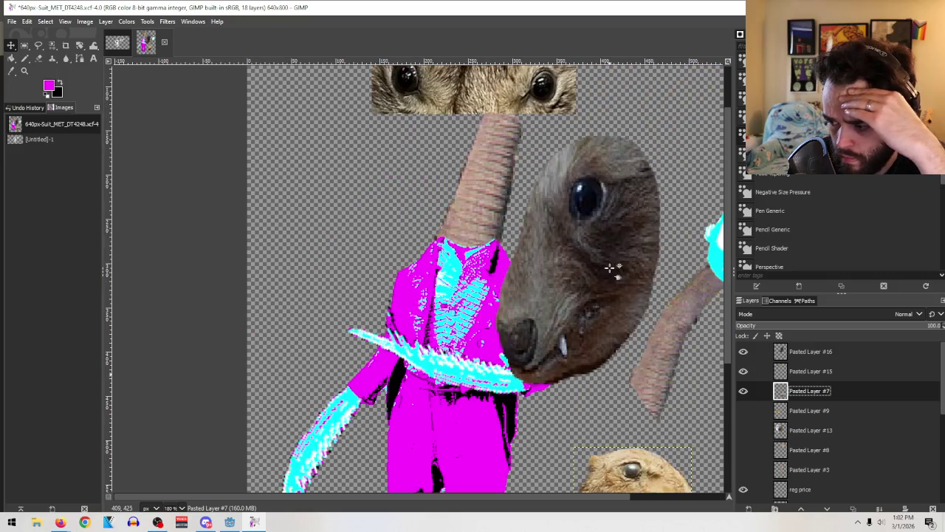
pyautogui.scroll(-2, 609, 260)
pyautogui.scroll(2, 609, 260)
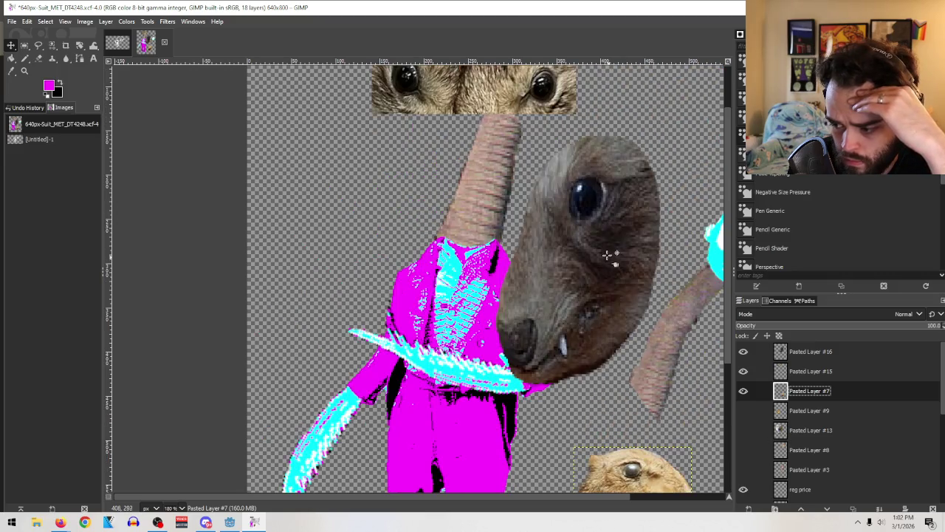
# Step: Show Pasted Layer #15 and move the grey head on Pasted Layer #16 down beside the suit
pyautogui.click(744, 371)
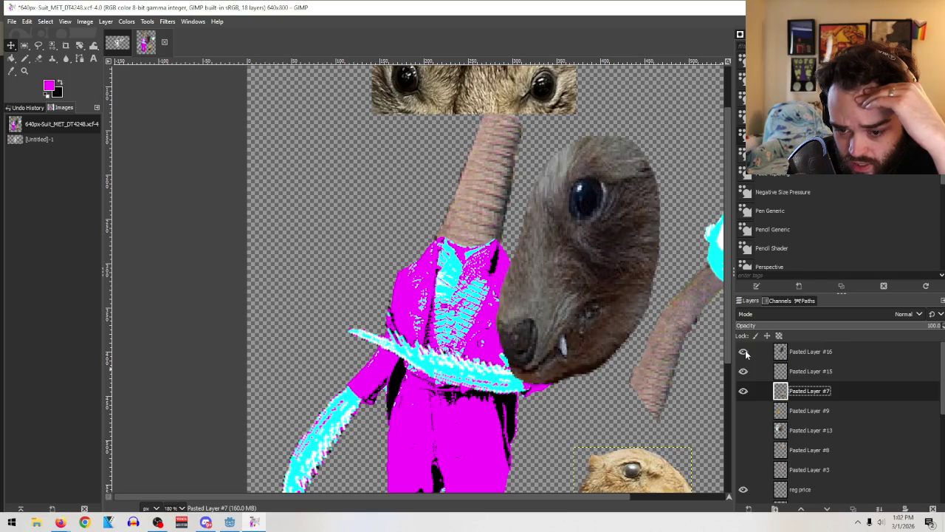
pyautogui.click(823, 356)
pyautogui.scroll(-5, 624, 314)
pyautogui.scroll(3, 624, 313)
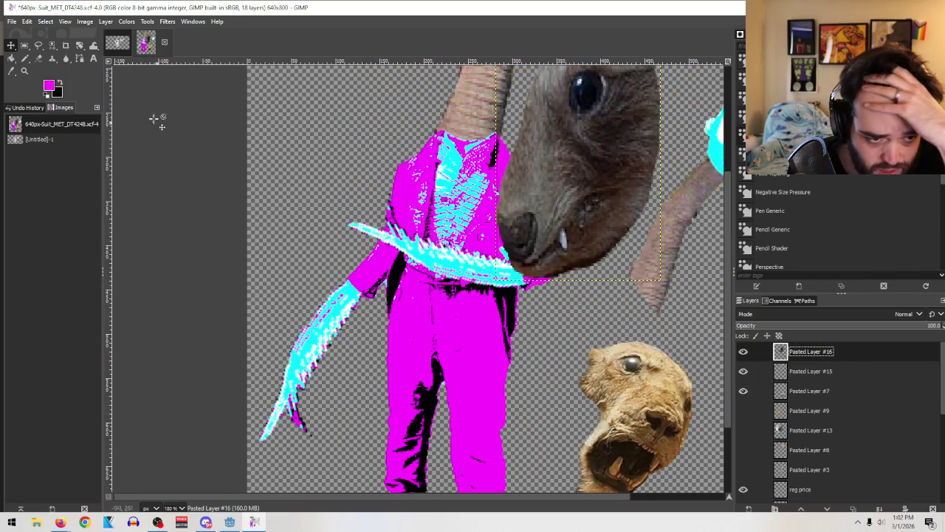
pyautogui.click(81, 48)
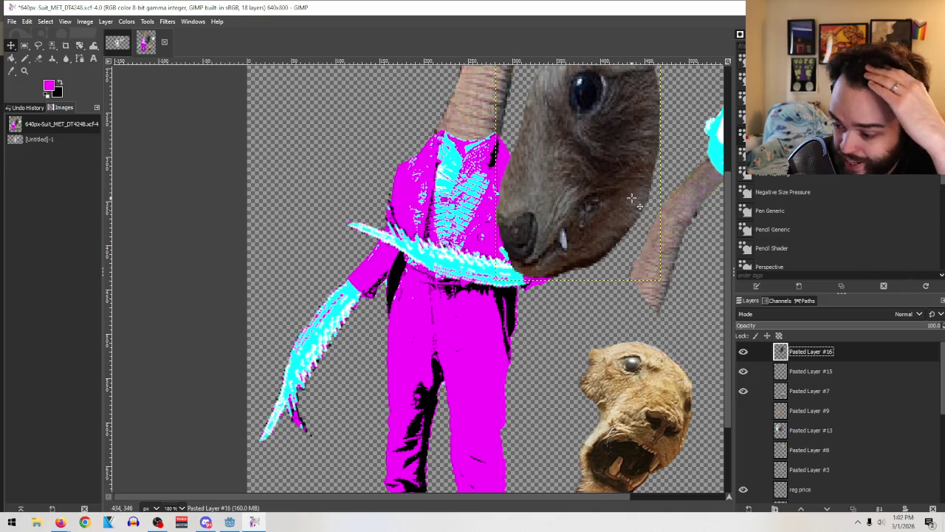
pyautogui.moveTo(632, 198); pyautogui.dragTo(611, 296)
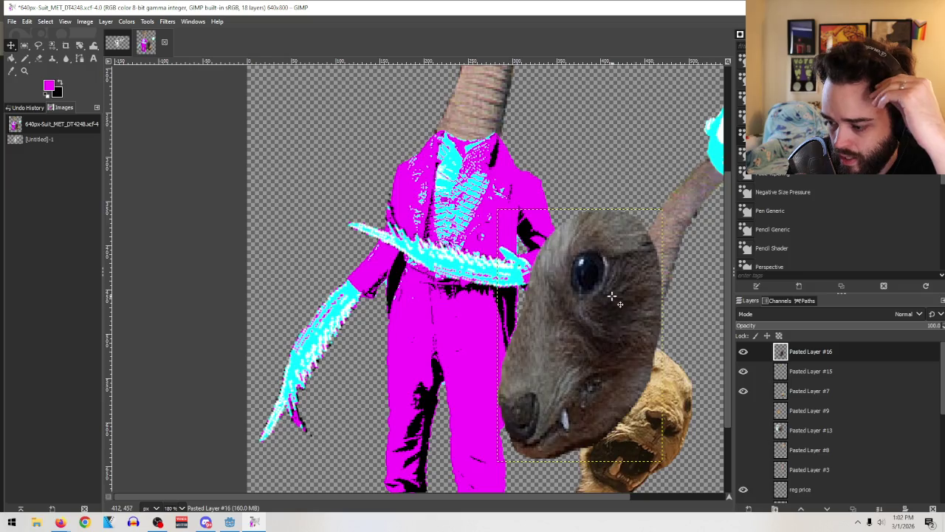
pyautogui.scroll(-3, 612, 296)
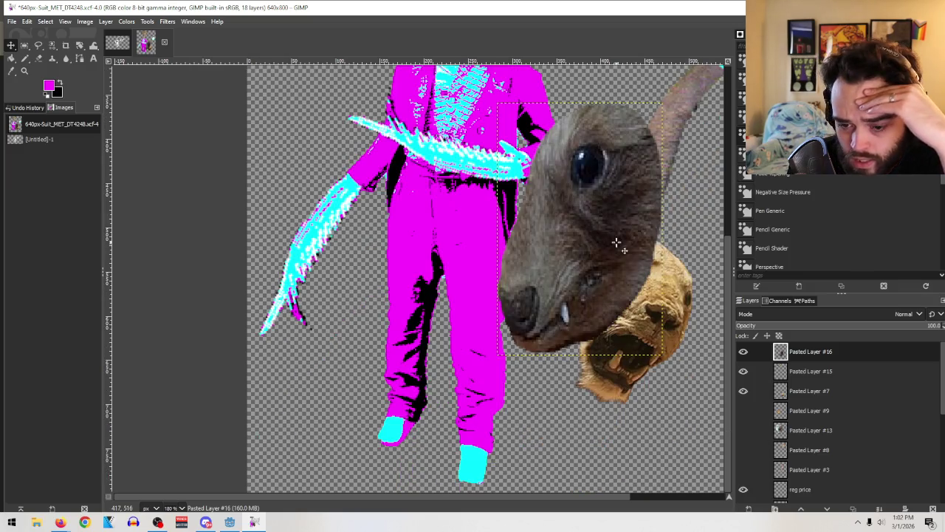
pyautogui.click(79, 45)
# Step: Tilt the grey head, shift it down-left, stack it below the tan head, and hide it
pyautogui.moveTo(541, 296)
pyautogui.mouseDown()
pyautogui.moveTo(583, 307)
pyautogui.moveTo(635, 288)
pyautogui.mouseUp()
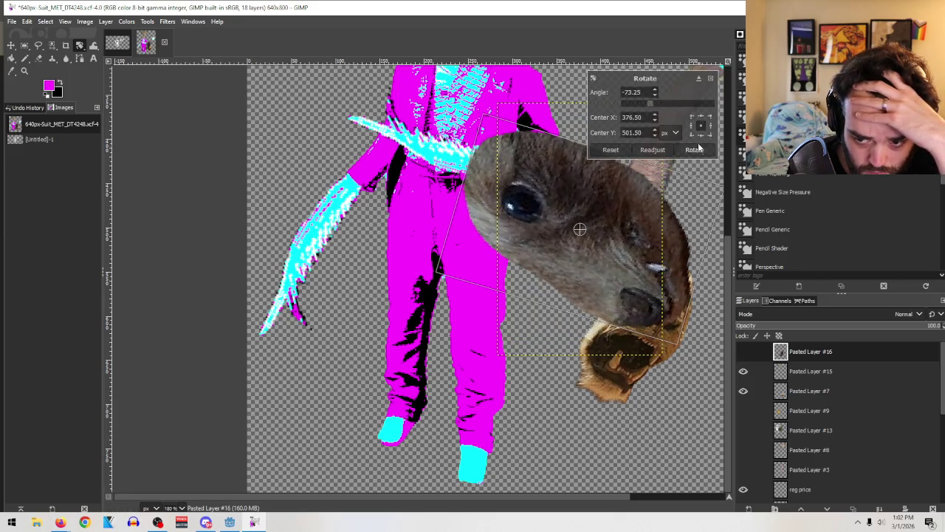
pyautogui.click(695, 151)
pyautogui.click(11, 45)
pyautogui.moveTo(531, 200); pyautogui.dragTo(575, 323)
pyautogui.moveTo(859, 362); pyautogui.dragTo(863, 400)
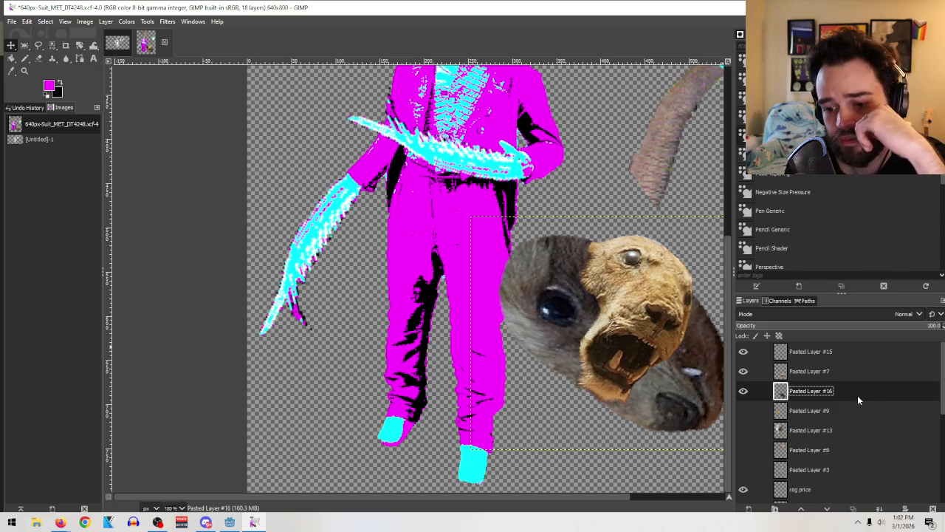
pyautogui.click(743, 391)
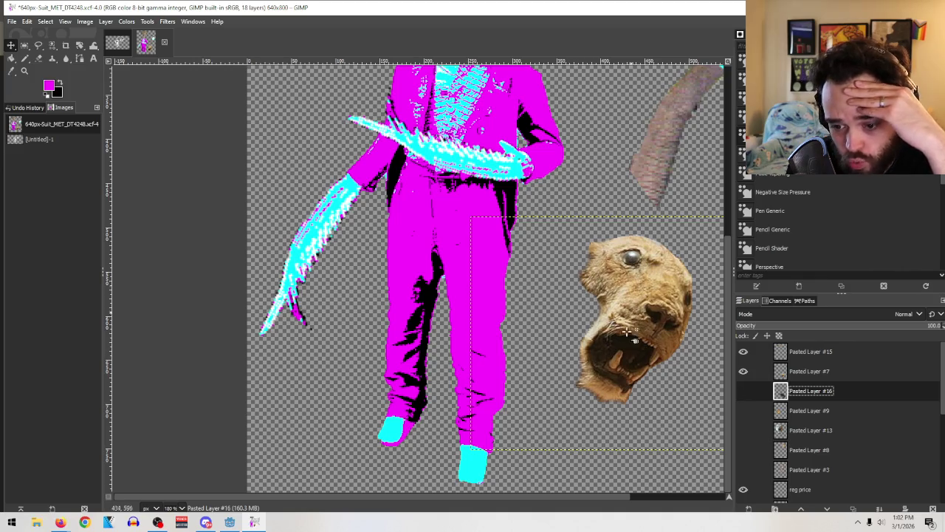
# Step: Check the tan head and eyes strip layers, briefly toggling the eyes strip's visibility
pyautogui.scroll(5, 691, 365)
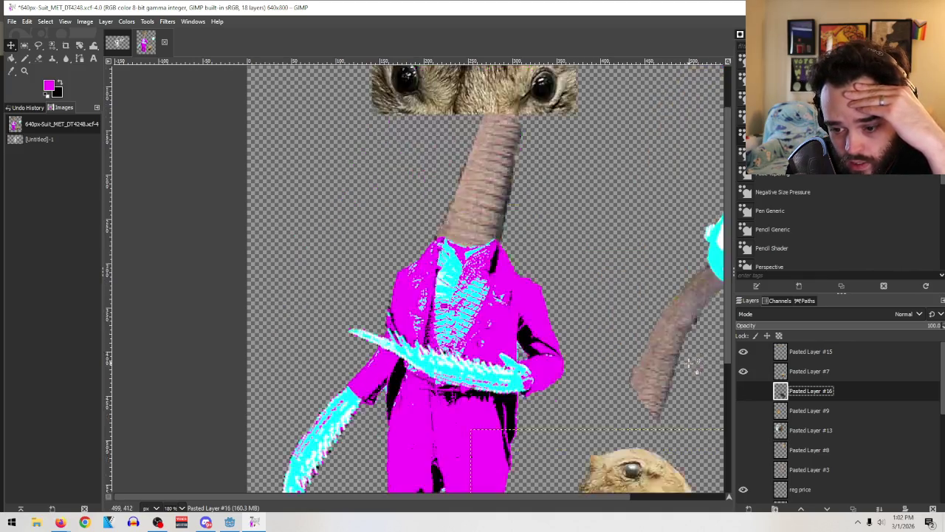
pyautogui.scroll(2, 691, 366)
pyautogui.scroll(-5, 690, 366)
pyautogui.scroll(5, 691, 365)
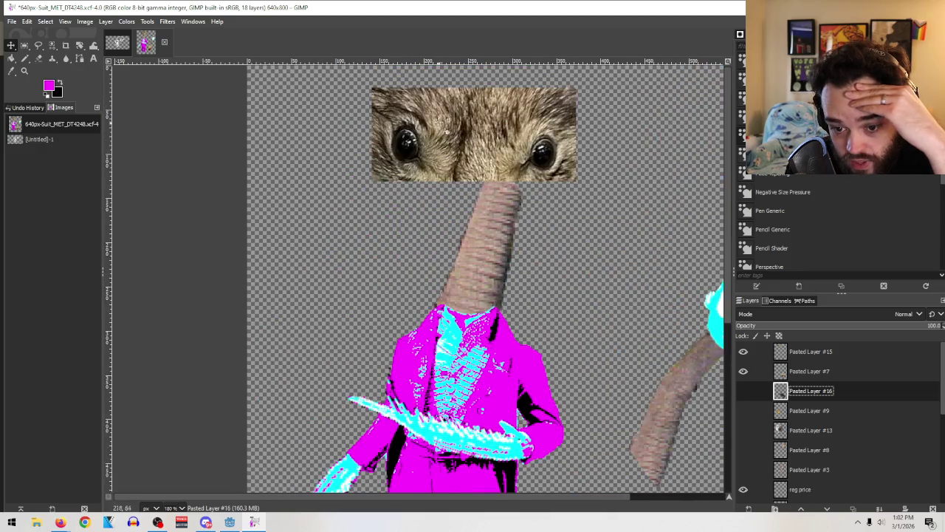
pyautogui.scroll(-5, 556, 201)
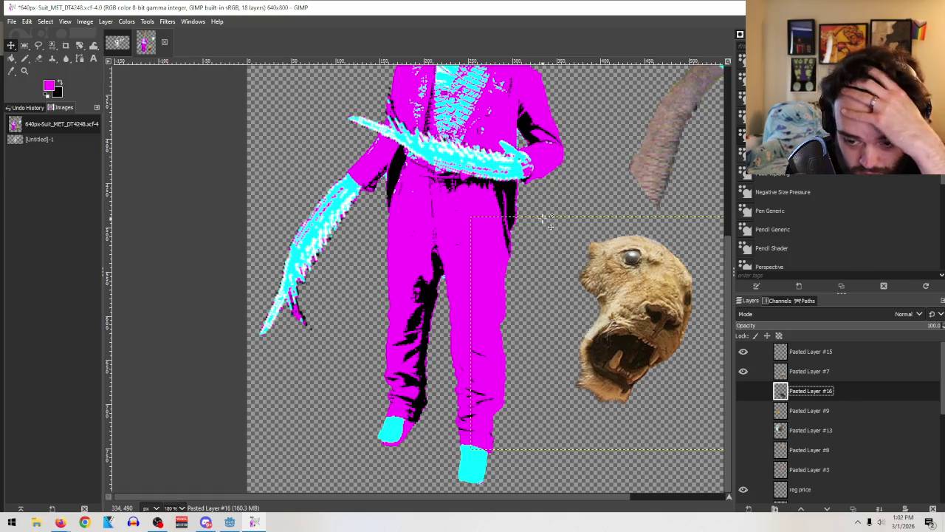
pyautogui.scroll(5, 572, 249)
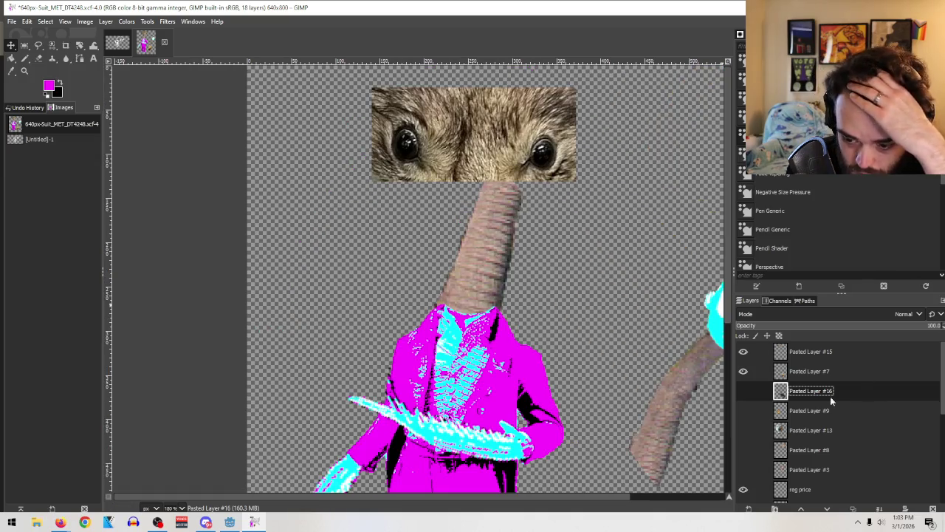
pyautogui.click(812, 370)
pyautogui.click(813, 351)
pyautogui.click(744, 351)
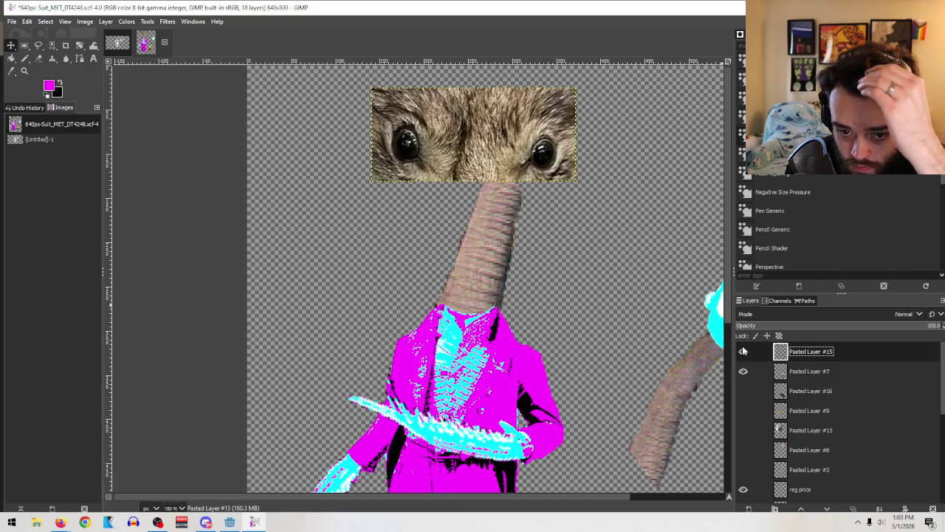
pyautogui.scroll(-5, 529, 293)
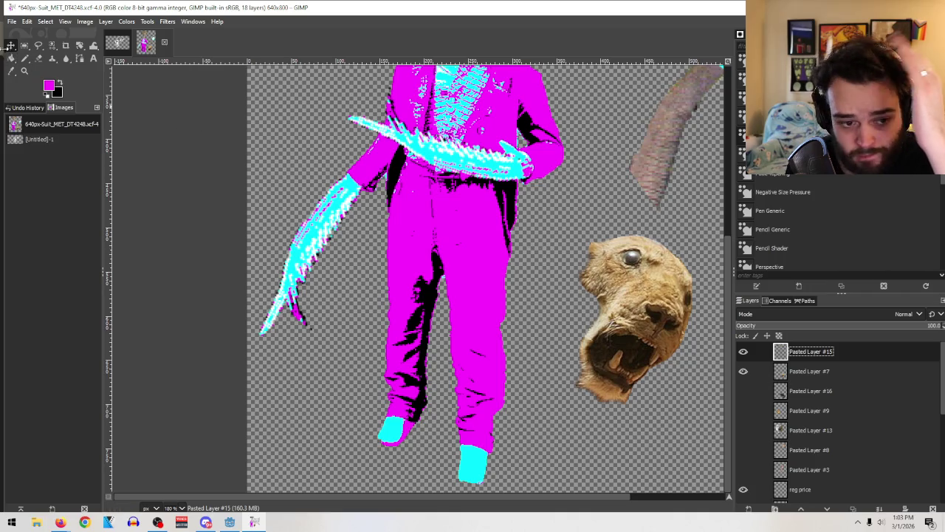
# Step: Place the tan head on the suit's neck and nudge the eyes strip right and down
pyautogui.click(809, 371)
pyautogui.moveTo(615, 322); pyautogui.dragTo(529, 141)
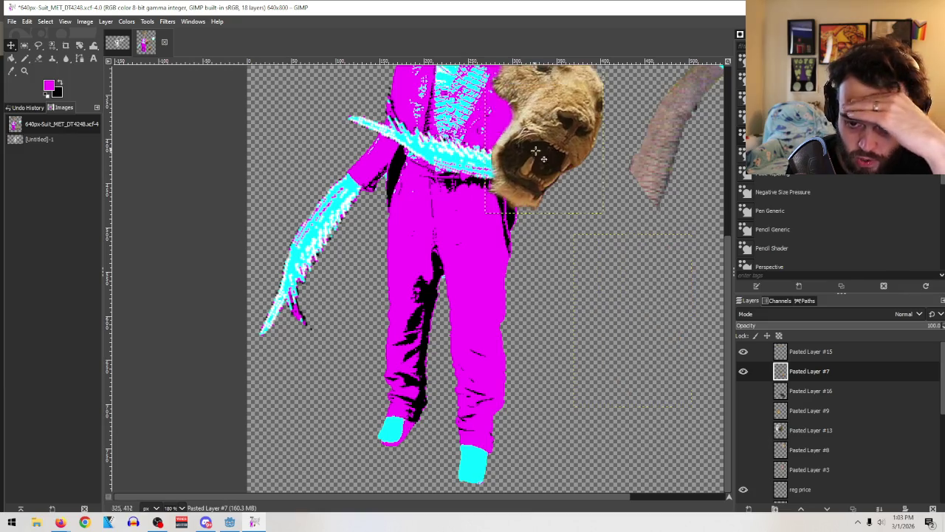
pyautogui.scroll(5, 554, 277)
pyautogui.moveTo(534, 330)
pyautogui.mouseDown()
pyautogui.moveTo(489, 232)
pyautogui.moveTo(584, 229)
pyautogui.mouseUp()
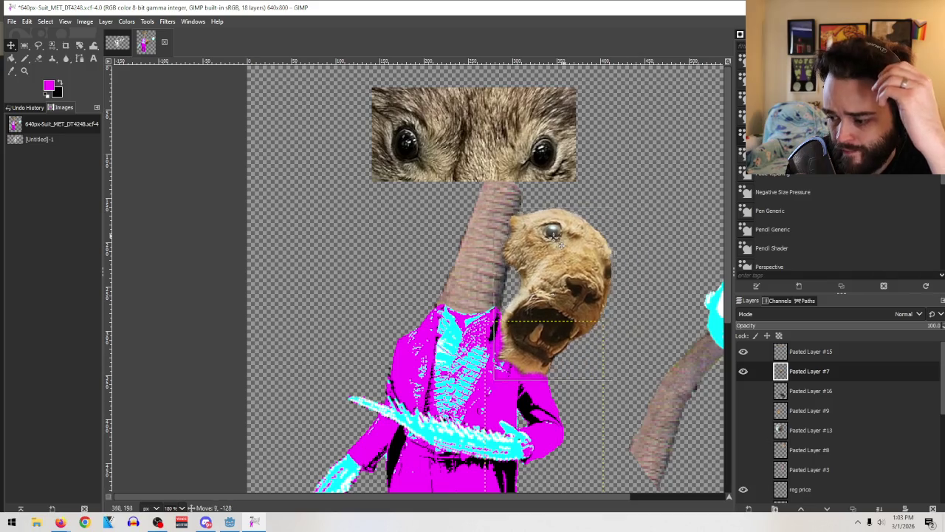
pyautogui.moveTo(584, 230); pyautogui.dragTo(551, 238)
pyautogui.moveTo(537, 196); pyautogui.dragTo(574, 201)
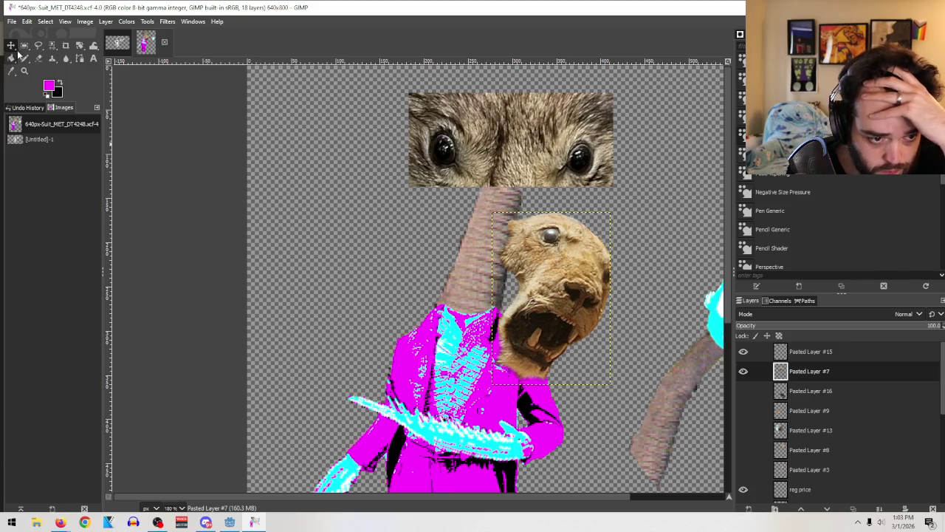
# Step: Duplicate the eyes strip layer, Pasted Layer #15
pyautogui.click(80, 45)
pyautogui.click(833, 353)
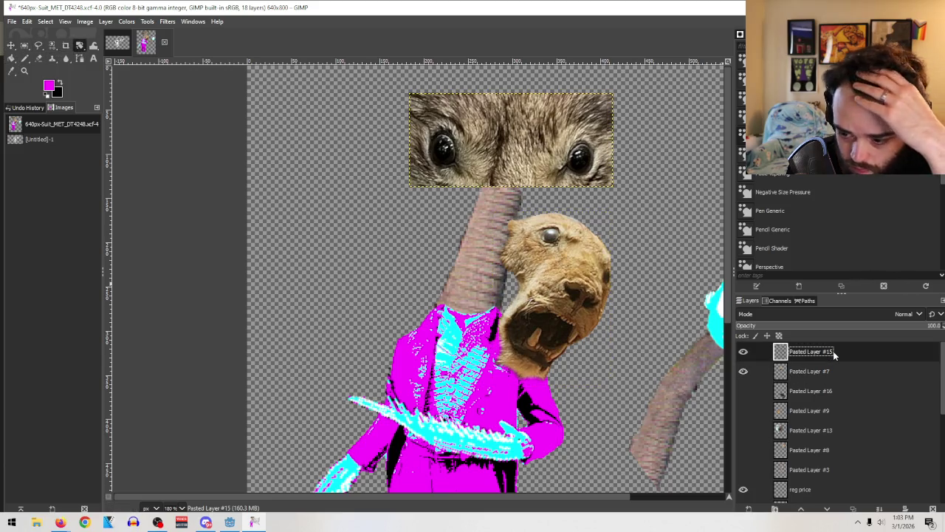
pyautogui.rightClick(833, 353)
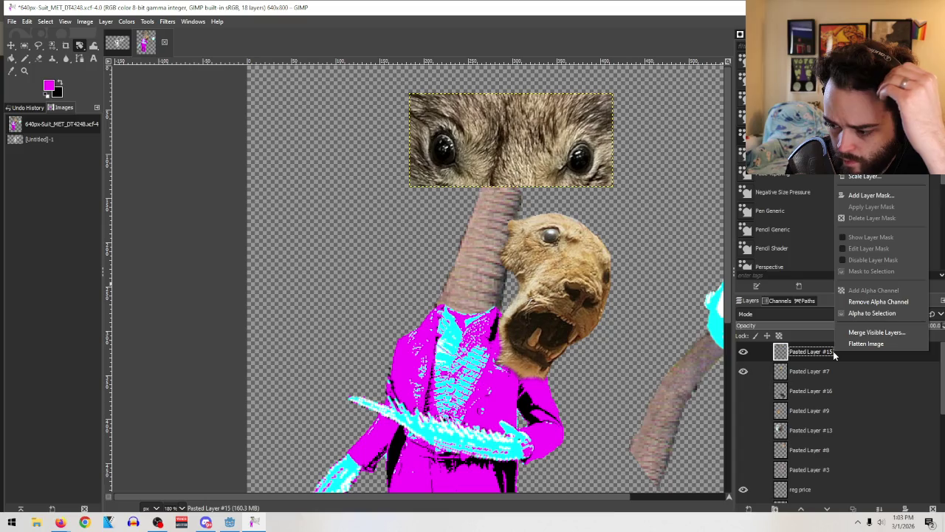
pyautogui.click(865, 108)
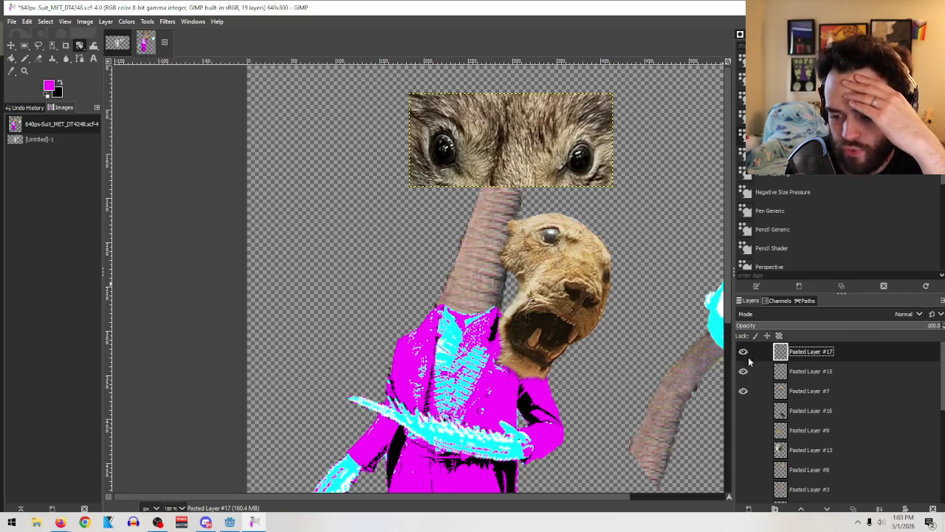
# Step: Try tilting the original eyes strip, cancel the rotation, and hide the duplicate copy
pyautogui.click(798, 372)
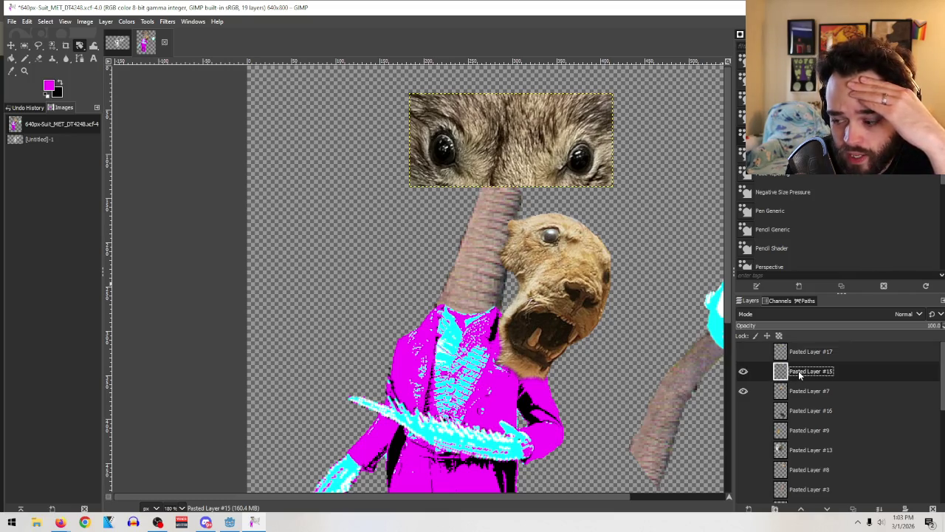
pyautogui.moveTo(579, 162); pyautogui.dragTo(591, 191)
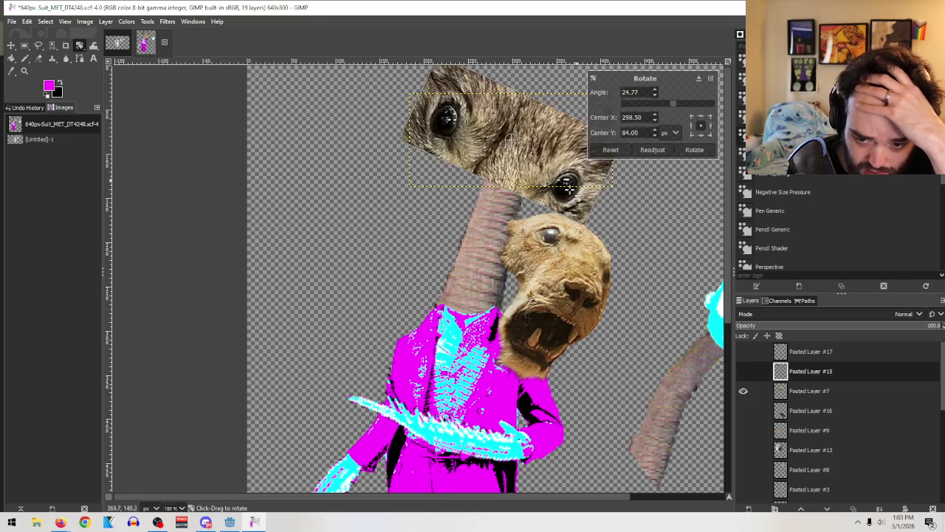
pyautogui.click(667, 101)
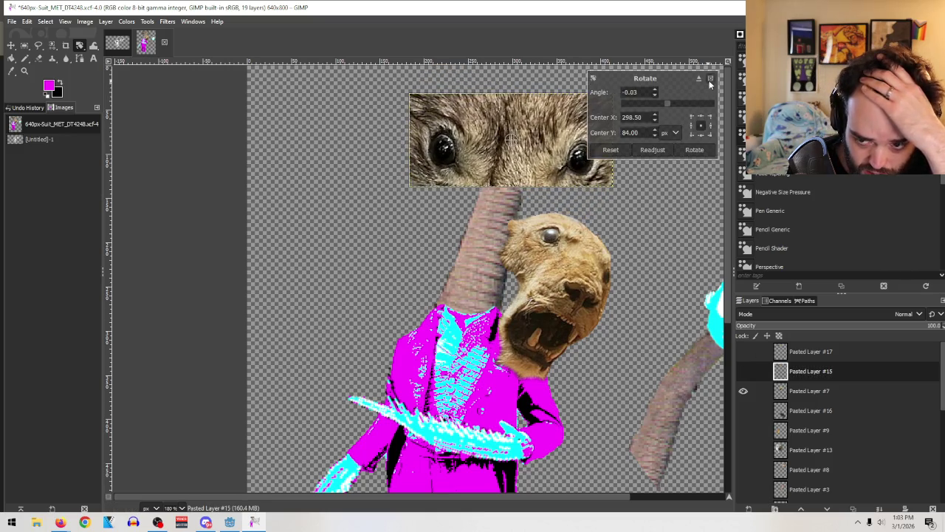
pyautogui.click(710, 79)
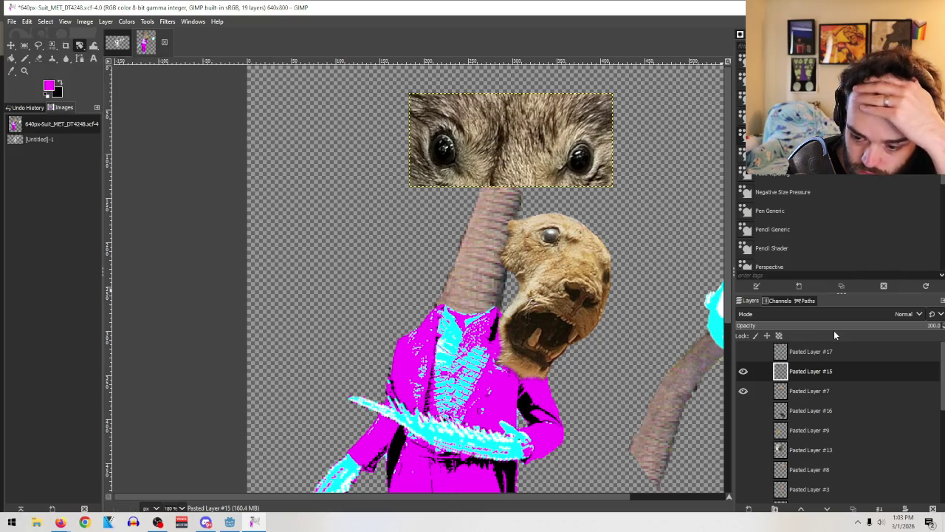
pyautogui.click(77, 46)
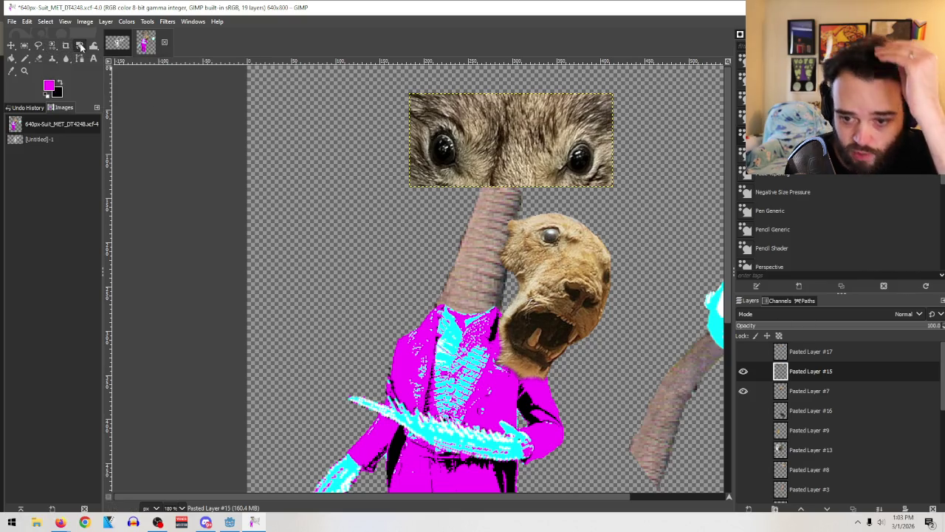
pyautogui.click(743, 371)
pyautogui.click(743, 352)
pyautogui.click(743, 370)
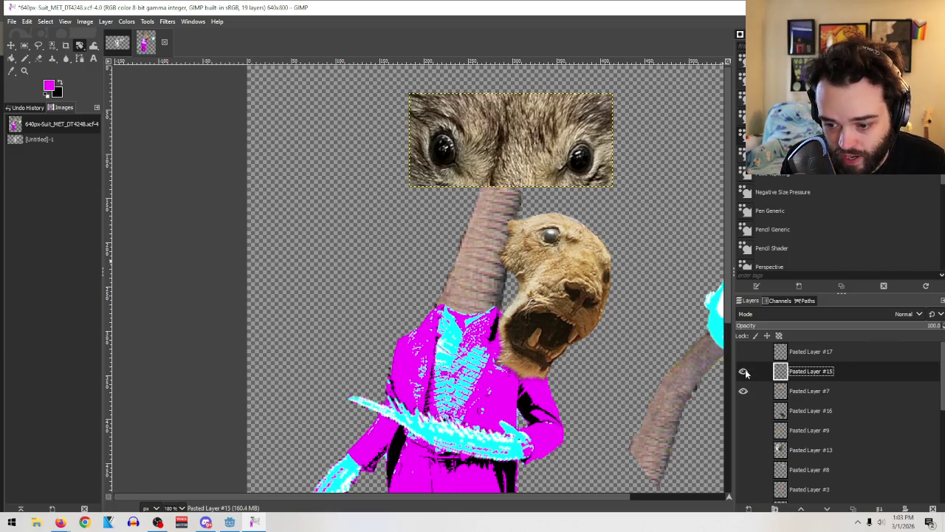
pyautogui.click(11, 45)
# Step: Move the eyes strip down onto the tan head's face
pyautogui.moveTo(517, 127)
pyautogui.mouseDown()
pyautogui.moveTo(548, 255)
pyautogui.moveTo(576, 212)
pyautogui.moveTo(581, 222)
pyautogui.moveTo(611, 226)
pyautogui.moveTo(587, 216)
pyautogui.mouseUp()
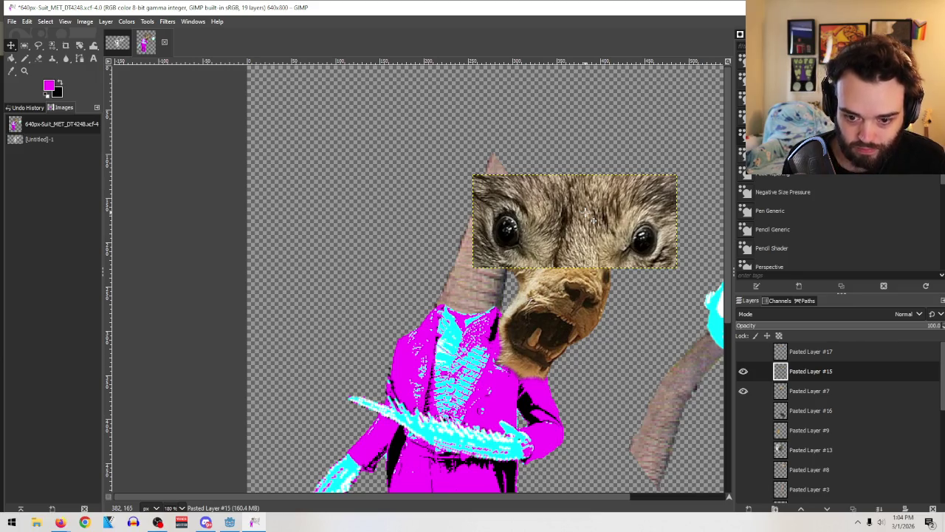
pyautogui.moveTo(586, 214)
pyautogui.mouseDown()
pyautogui.moveTo(596, 165)
pyautogui.moveTo(569, 175)
pyautogui.moveTo(602, 215)
pyautogui.moveTo(647, 209)
pyautogui.moveTo(632, 220)
pyautogui.mouseUp()
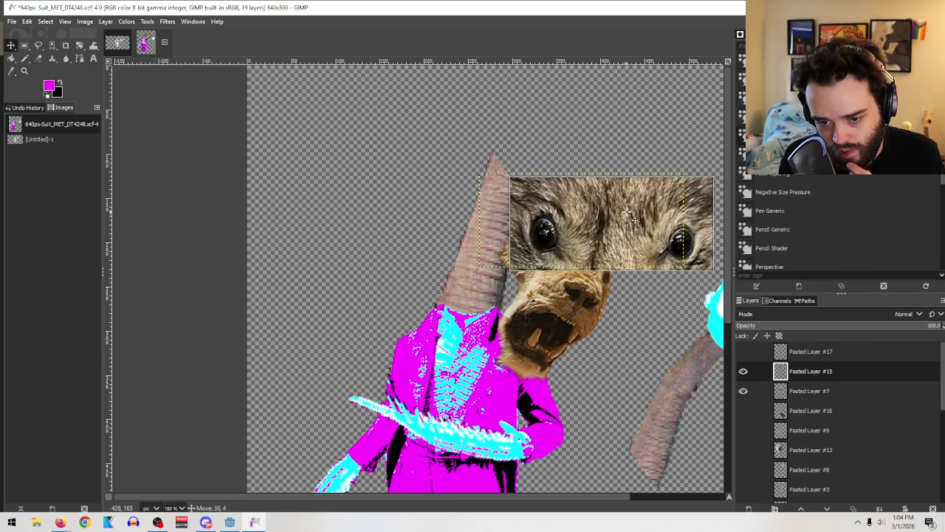
pyautogui.moveTo(625, 212); pyautogui.dragTo(615, 205)
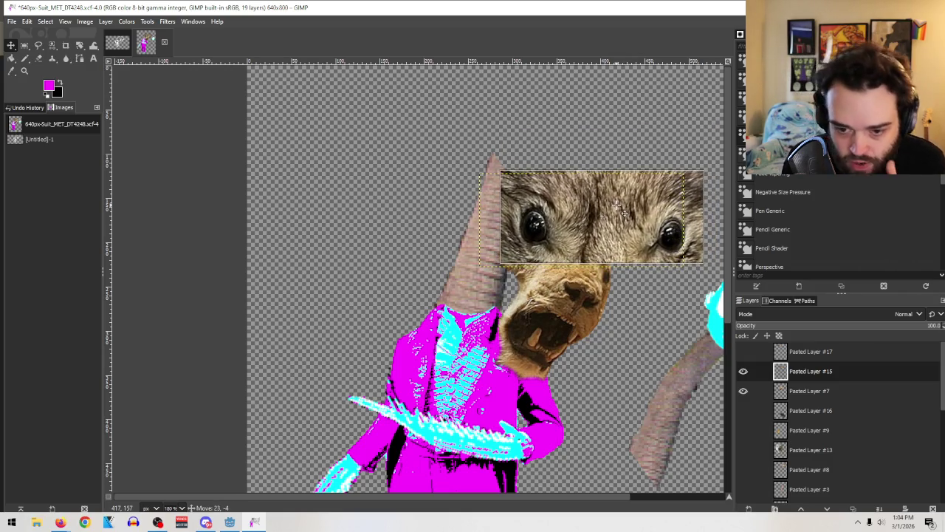
# Step: Rotate the eyes strip to about -168.90°, nearly upside down
pyautogui.click(80, 46)
pyautogui.moveTo(672, 200)
pyautogui.mouseDown()
pyautogui.moveTo(674, 236)
pyautogui.moveTo(628, 212)
pyautogui.mouseUp()
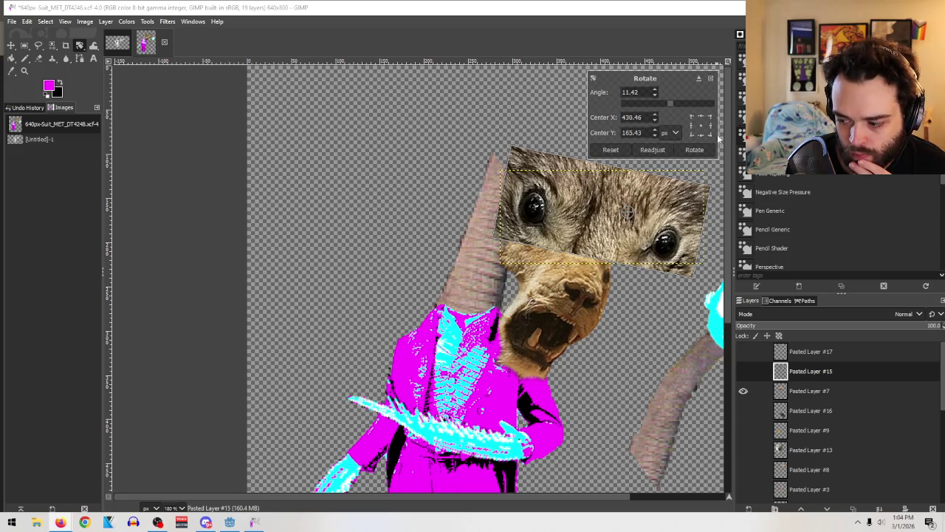
pyautogui.moveTo(690, 214)
pyautogui.mouseDown()
pyautogui.moveTo(581, 156)
pyautogui.moveTo(563, 205)
pyautogui.mouseUp()
pyautogui.moveTo(624, 209)
pyautogui.mouseDown()
pyautogui.moveTo(617, 202)
pyautogui.moveTo(591, 231)
pyautogui.moveTo(591, 222)
pyautogui.moveTo(611, 261)
pyautogui.mouseUp()
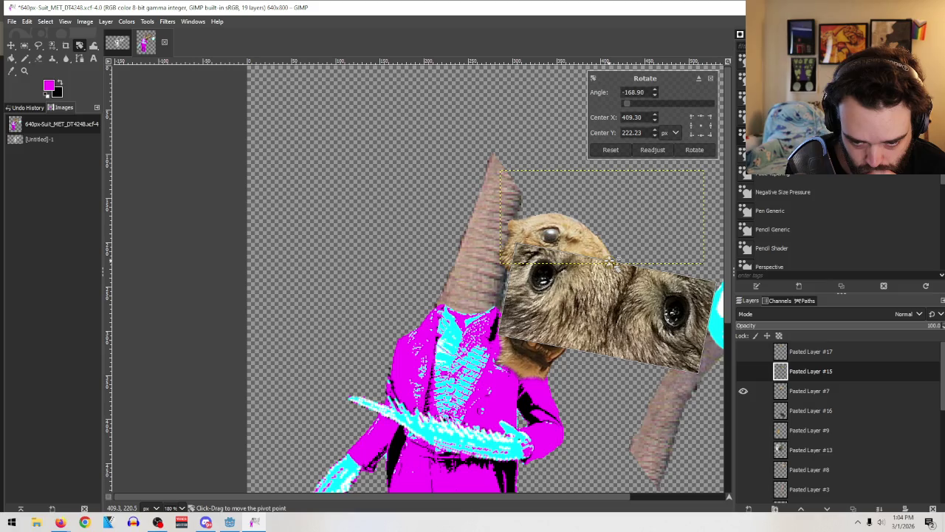
pyautogui.click(694, 149)
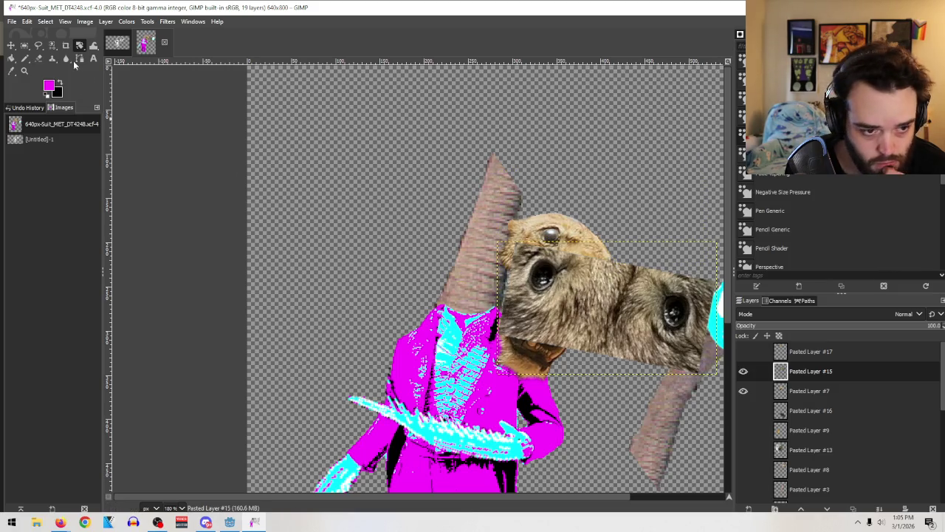
pyautogui.click(38, 58)
# Step: Erase the eyes strip where it covers the tan face and nudge it slightly left
pyautogui.moveTo(536, 286)
pyautogui.mouseDown()
pyautogui.moveTo(604, 260)
pyautogui.moveTo(569, 345)
pyautogui.moveTo(521, 347)
pyautogui.moveTo(499, 314)
pyautogui.moveTo(539, 332)
pyautogui.moveTo(576, 302)
pyautogui.moveTo(576, 284)
pyautogui.moveTo(577, 294)
pyautogui.moveTo(614, 274)
pyautogui.mouseUp()
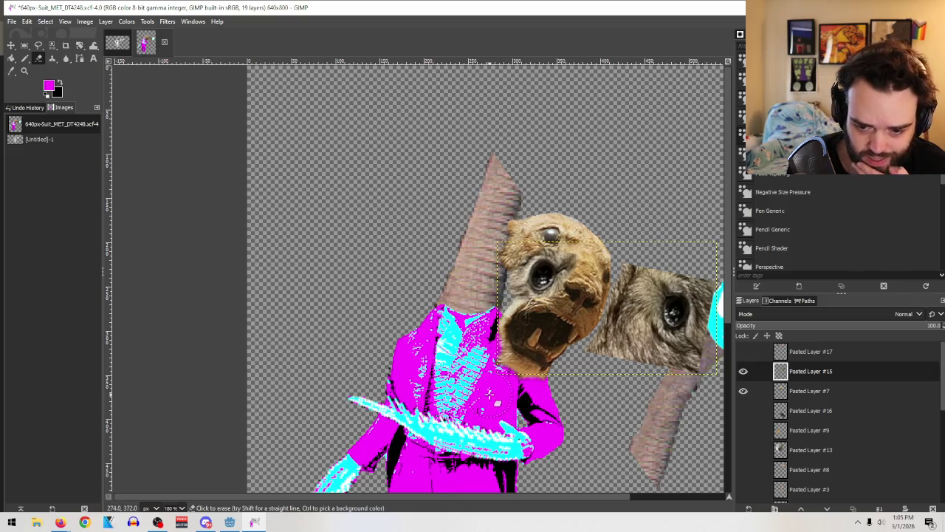
pyautogui.press('m')
pyautogui.moveTo(561, 272); pyautogui.dragTo(546, 262)
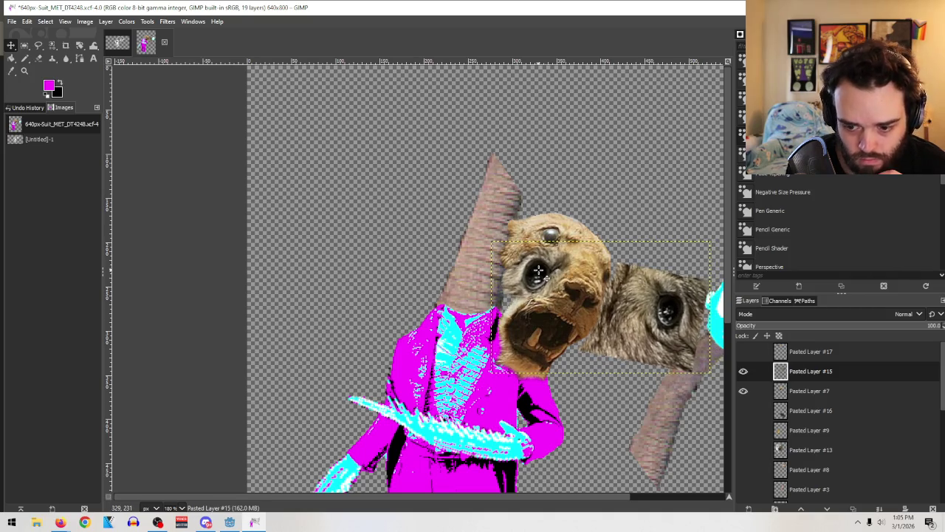
# Step: Cut a 161 × 181 px patch from the right face and paste it as a floating selection
pyautogui.click(38, 45)
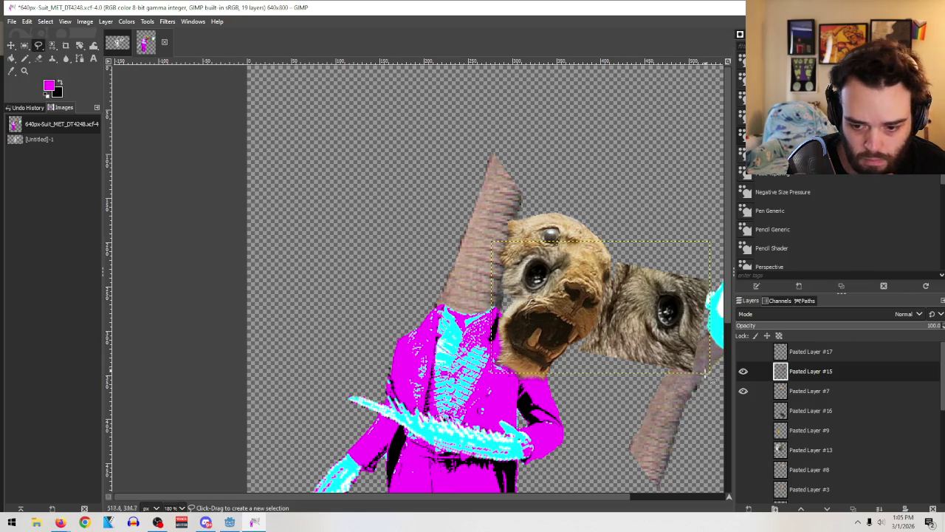
pyautogui.click(24, 45)
pyautogui.moveTo(716, 410); pyautogui.dragTo(575, 251)
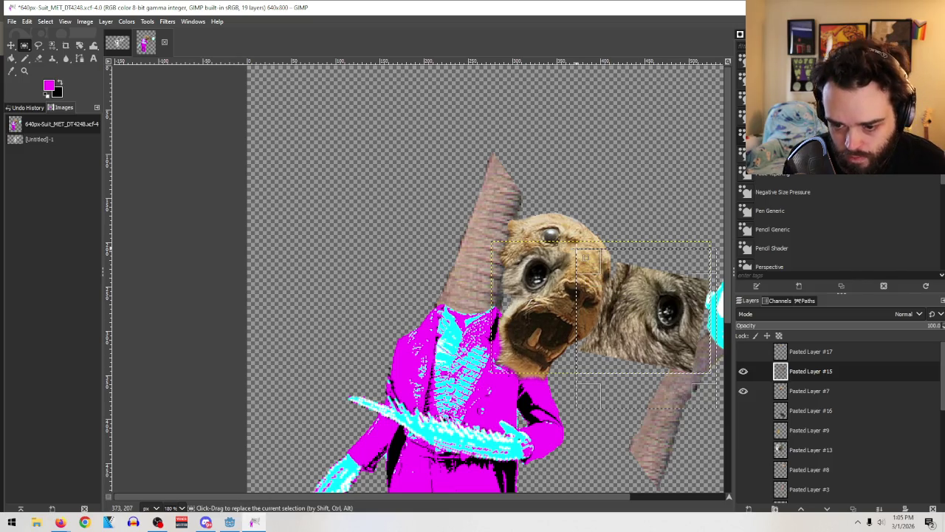
pyautogui.hotkey('ctrl', 'x')
pyautogui.hotkey('ctrl', 'v')
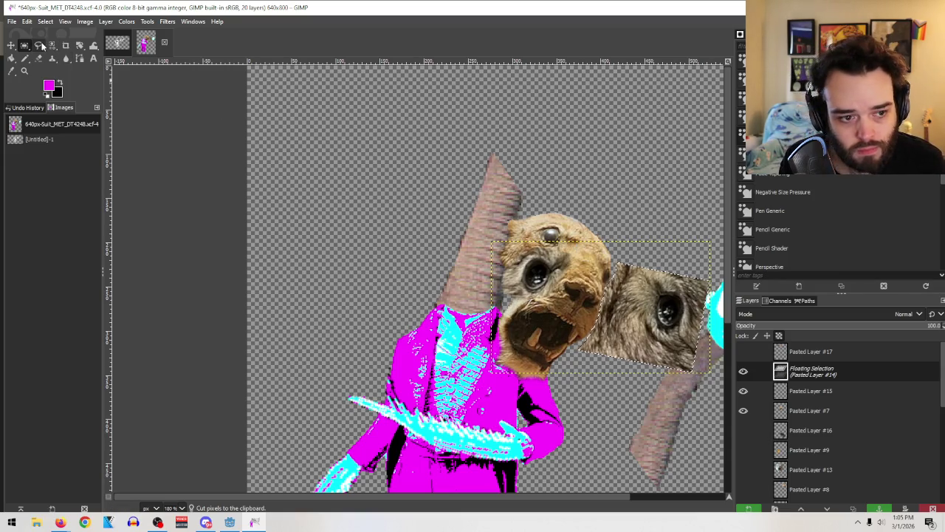
# Step: Rotate the floating face patch
pyautogui.click(80, 46)
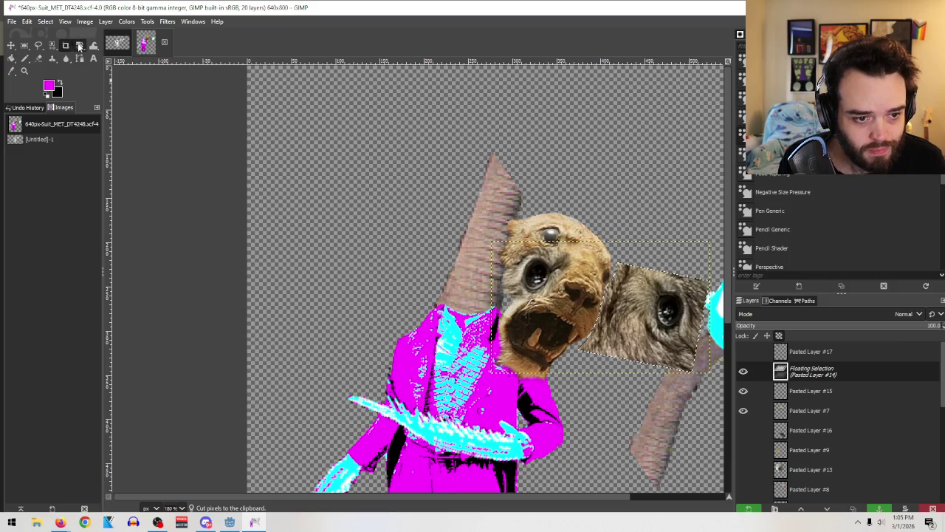
pyautogui.moveTo(652, 314)
pyautogui.mouseDown()
pyautogui.moveTo(612, 422)
pyautogui.moveTo(623, 262)
pyautogui.moveTo(718, 279)
pyautogui.moveTo(689, 275)
pyautogui.mouseUp()
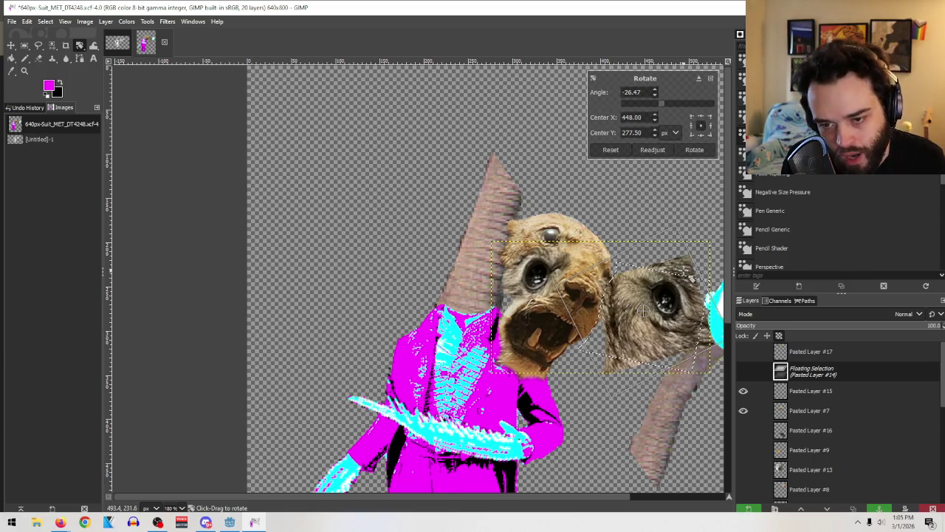
pyautogui.click(695, 150)
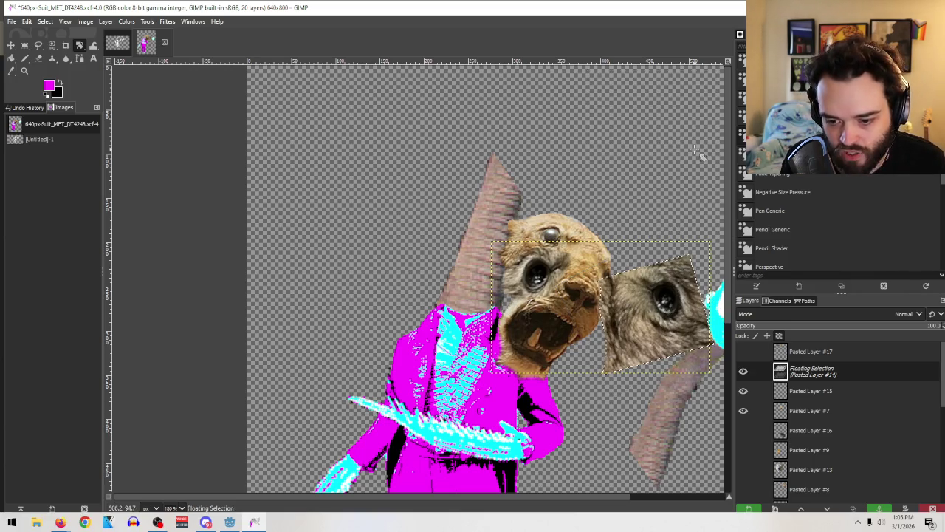
# Step: Move the rotated patch onto the main head, make it a new layer, and test its opacity
pyautogui.click(38, 45)
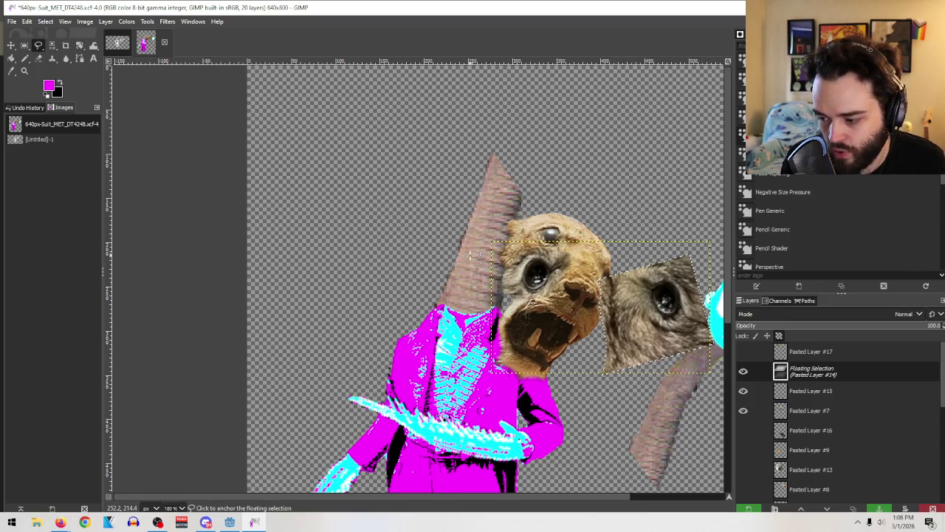
pyautogui.press('m')
pyautogui.moveTo(677, 311); pyautogui.dragTo(613, 269)
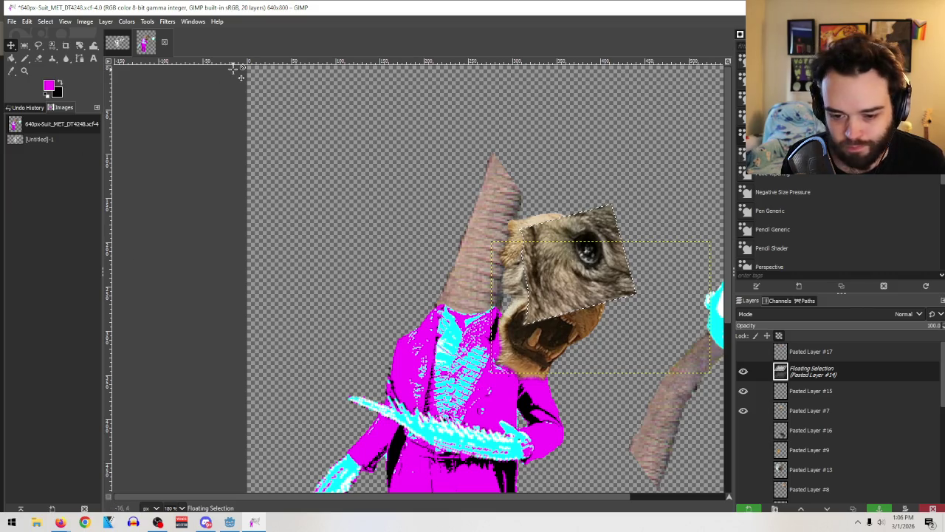
pyautogui.click(747, 508)
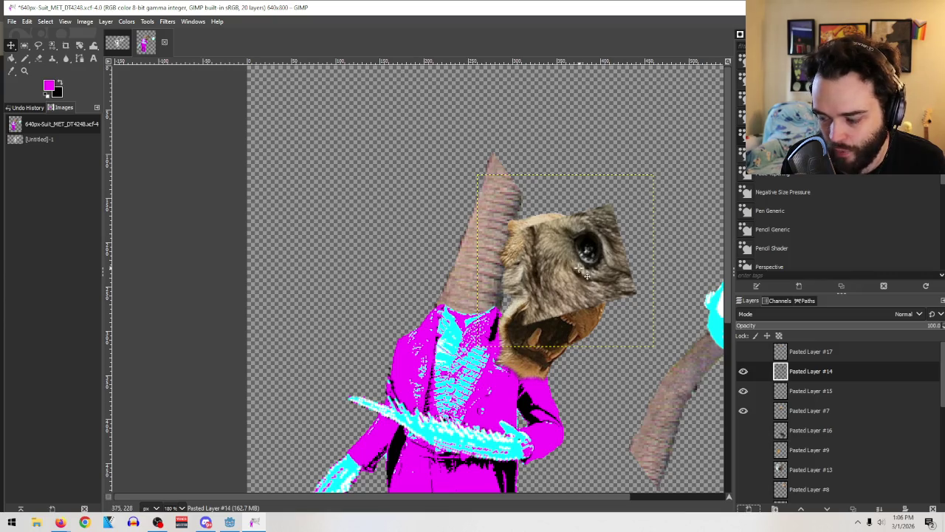
pyautogui.moveTo(585, 275); pyautogui.dragTo(581, 263)
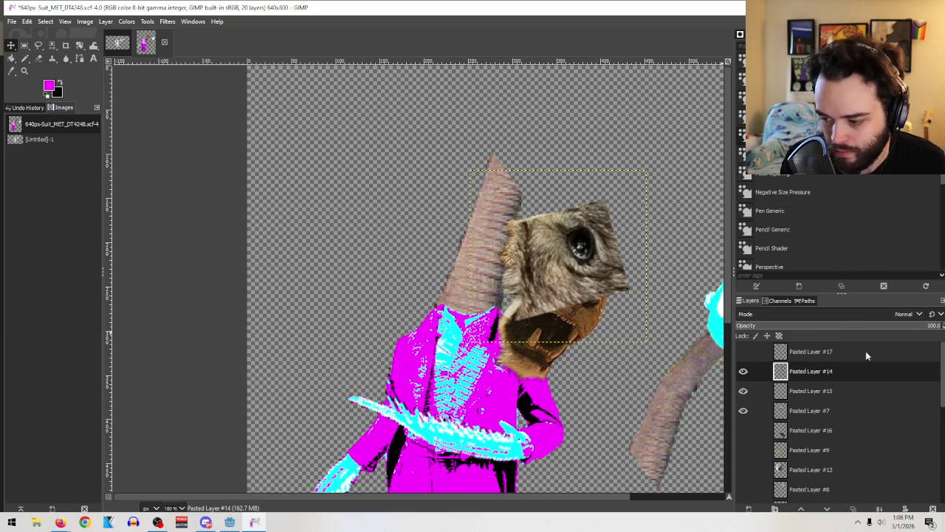
pyautogui.click(850, 330)
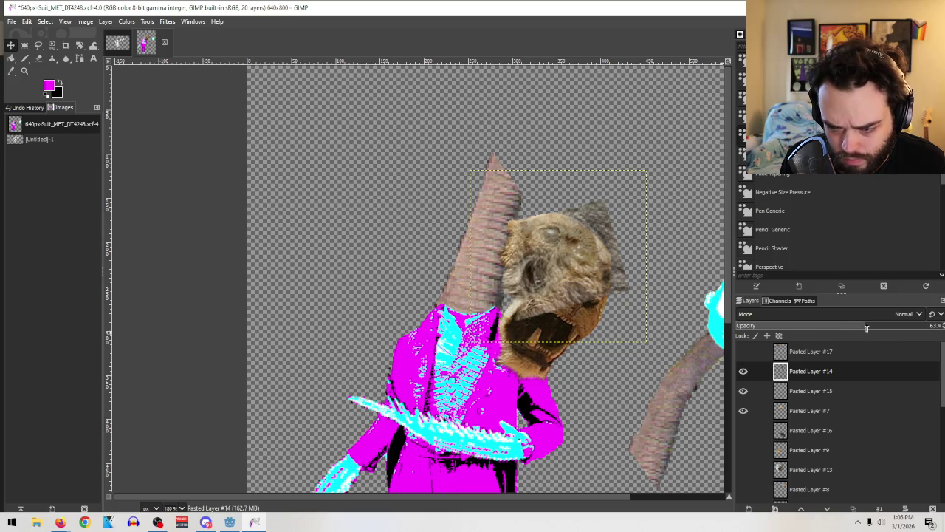
pyautogui.moveTo(902, 325); pyautogui.dragTo(940, 325)
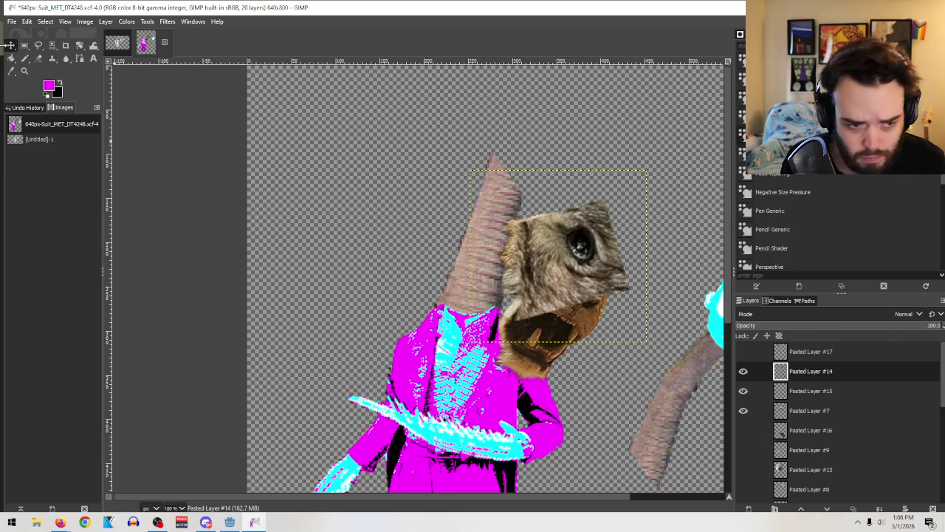
# Step: Erase most of the patch layer to reveal the head's eyes and mouth, keeping one extra eye
pyautogui.click(38, 58)
pyautogui.moveTo(521, 288)
pyautogui.mouseDown()
pyautogui.moveTo(527, 230)
pyautogui.moveTo(539, 270)
pyautogui.moveTo(626, 312)
pyautogui.mouseUp()
pyautogui.moveTo(583, 195)
pyautogui.mouseDown()
pyautogui.moveTo(627, 221)
pyautogui.moveTo(627, 296)
pyautogui.moveTo(567, 289)
pyautogui.moveTo(513, 225)
pyautogui.moveTo(543, 236)
pyautogui.moveTo(545, 256)
pyautogui.moveTo(526, 237)
pyautogui.moveTo(553, 227)
pyautogui.moveTo(564, 200)
pyautogui.moveTo(602, 205)
pyautogui.mouseUp()
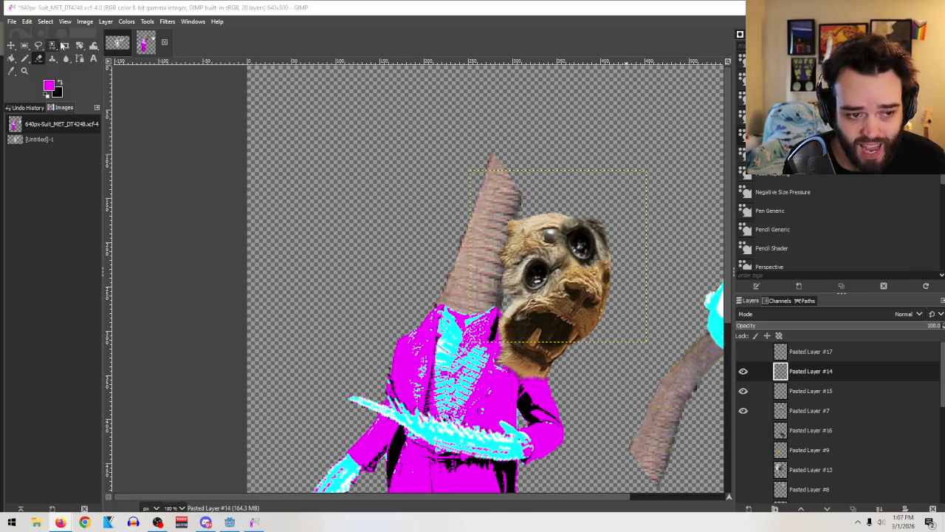
pyautogui.moveTo(81, 49); pyautogui.dragTo(106, 67)
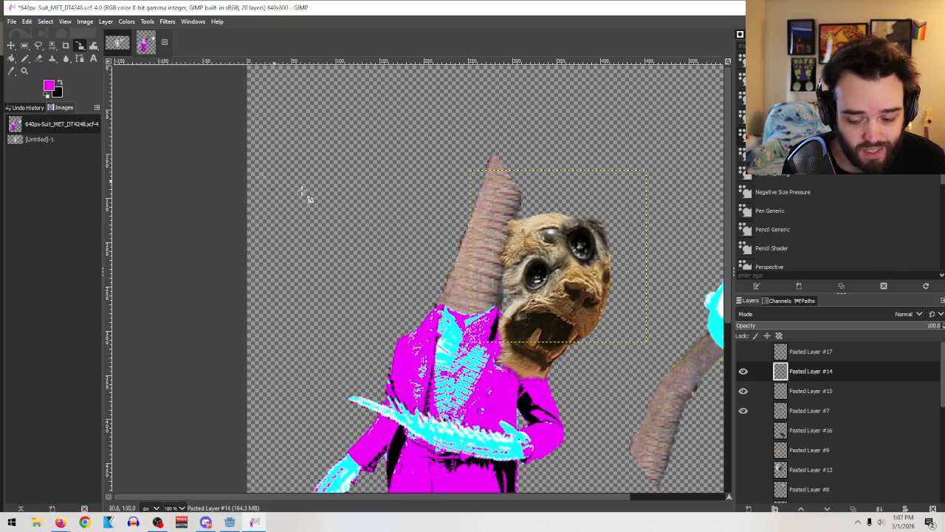
# Step: Scale the extra-eye patch layer down to 123 × 113 px
pyautogui.click(605, 257)
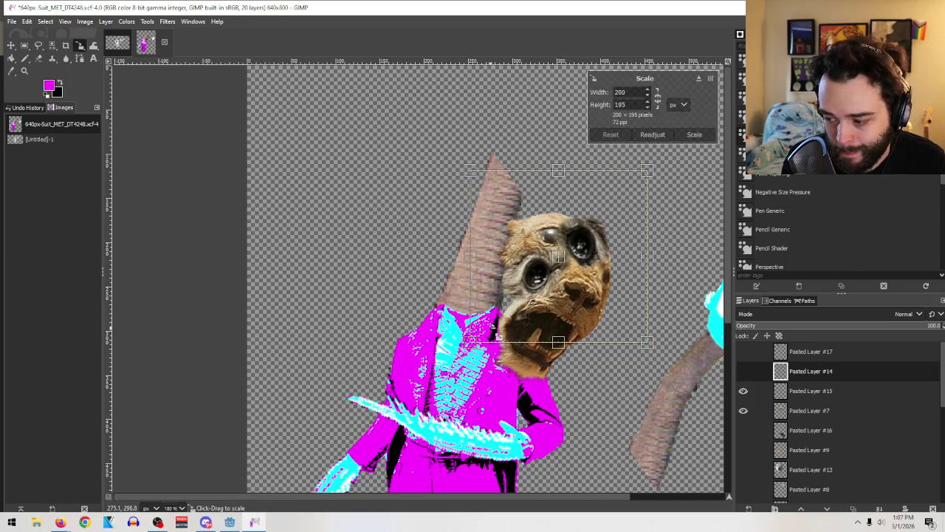
pyautogui.moveTo(480, 356)
pyautogui.mouseDown()
pyautogui.moveTo(517, 275)
pyautogui.moveTo(551, 258)
pyautogui.mouseUp()
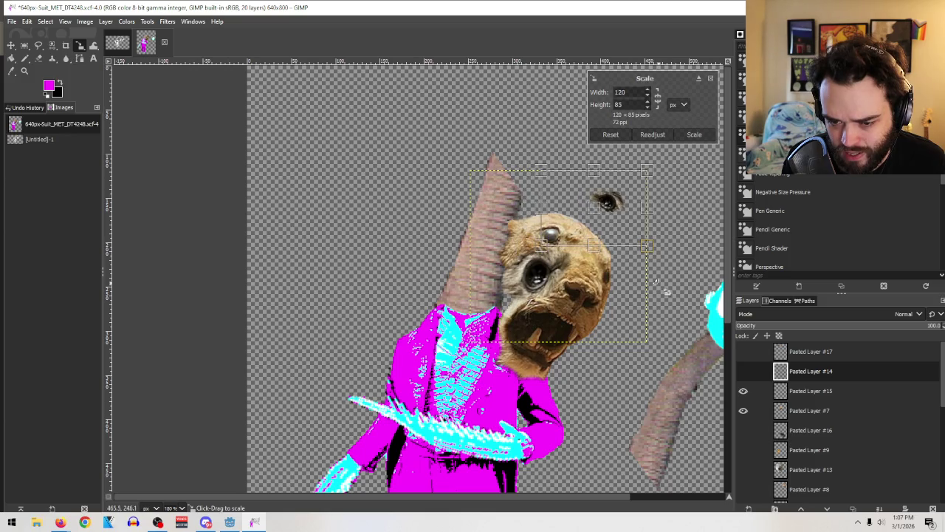
pyautogui.moveTo(661, 259); pyautogui.dragTo(649, 275)
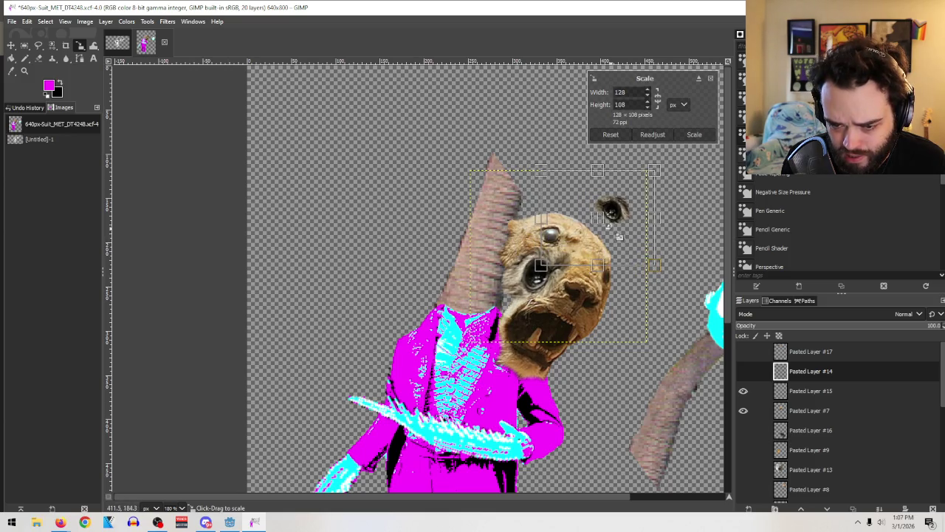
pyautogui.moveTo(602, 234); pyautogui.dragTo(584, 266)
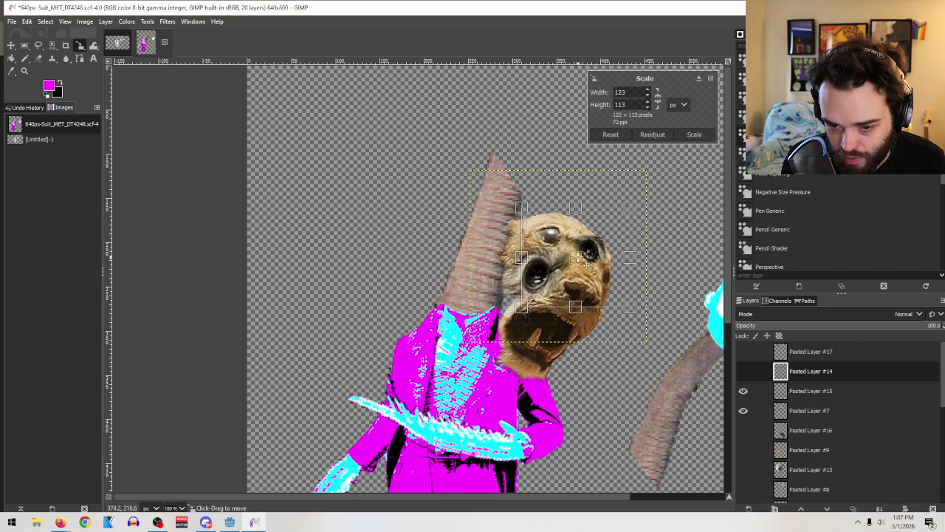
pyautogui.click(692, 136)
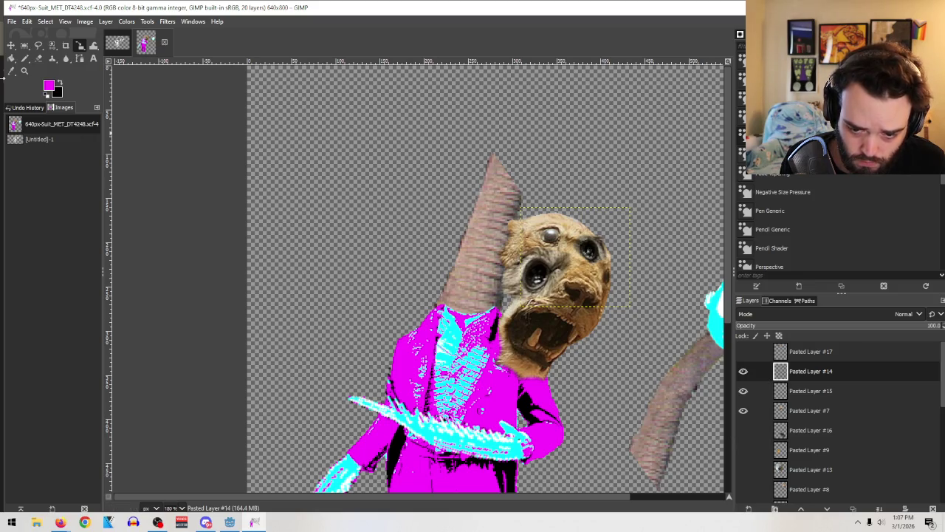
pyautogui.click(36, 59)
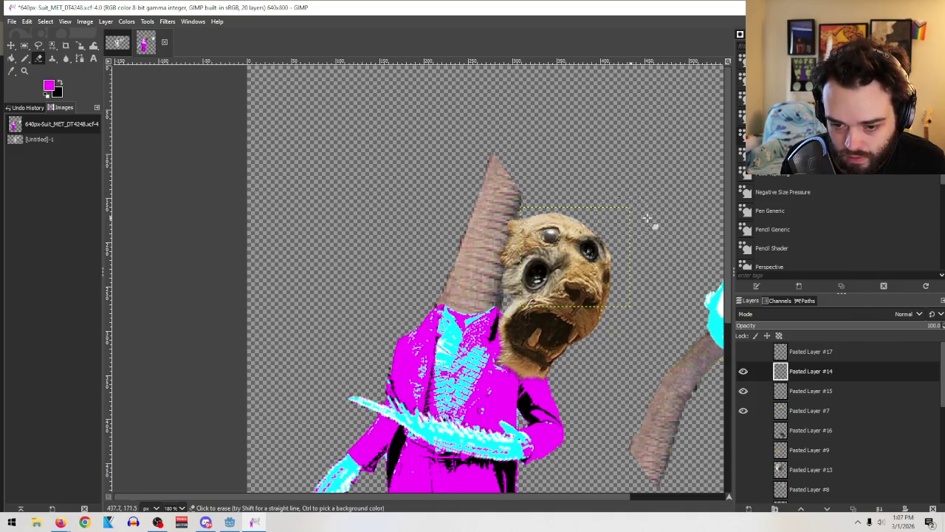
pyautogui.click(861, 393)
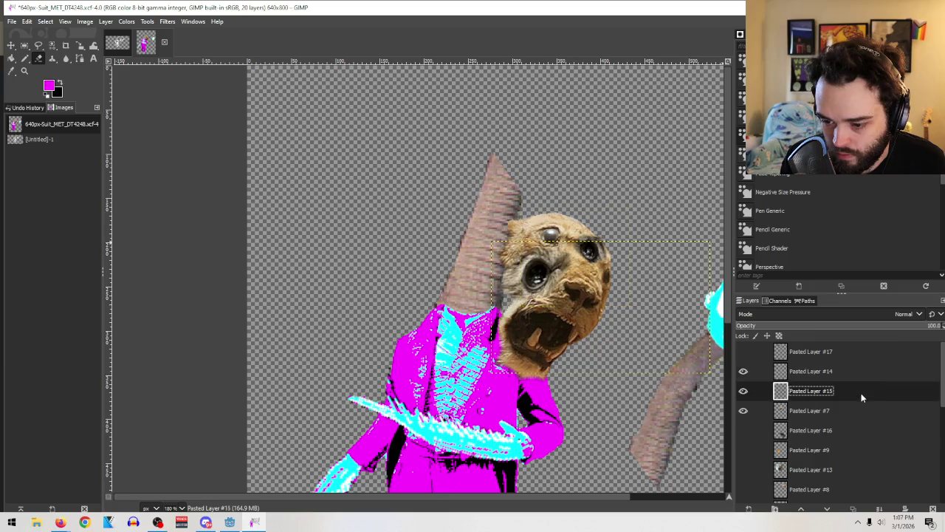
# Step: Move Pasted Layer #14 below #15, then merge #15 down into #14
pyautogui.click(851, 431)
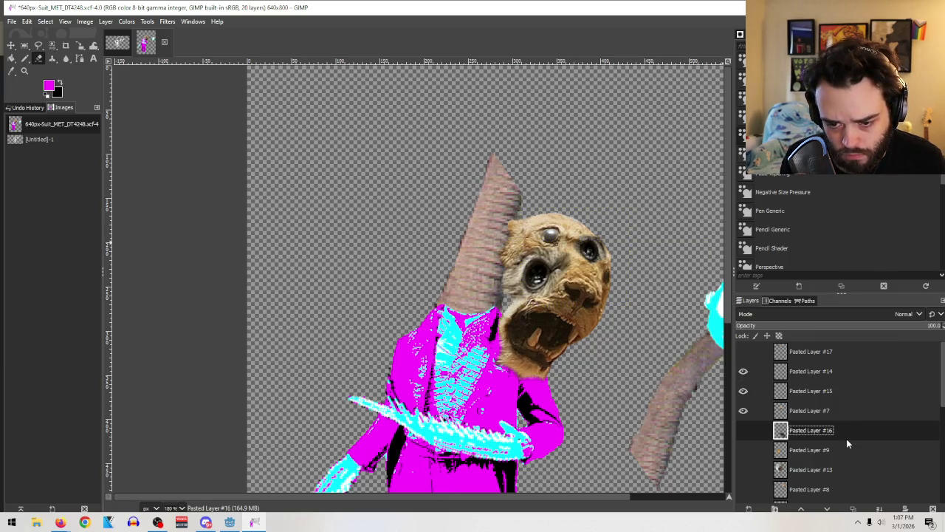
pyautogui.click(811, 372)
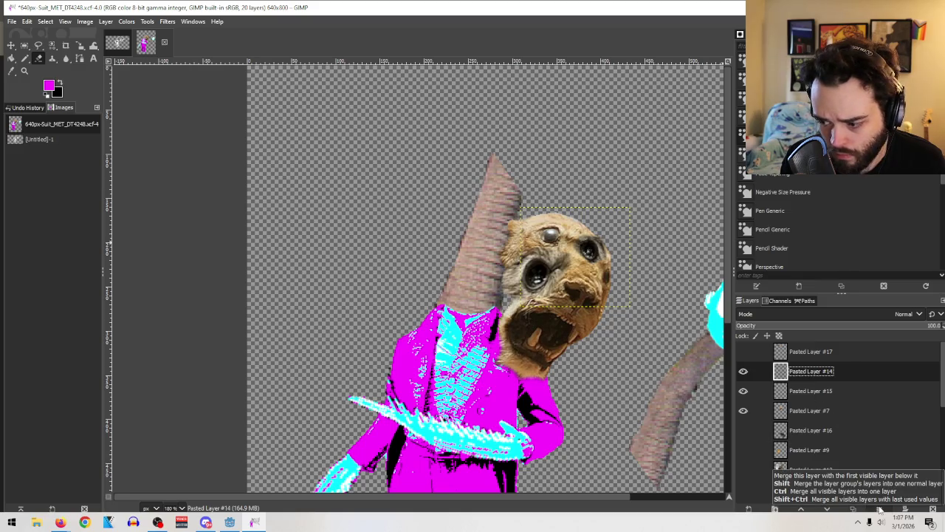
pyautogui.moveTo(812, 374); pyautogui.dragTo(786, 402)
pyautogui.click(744, 411)
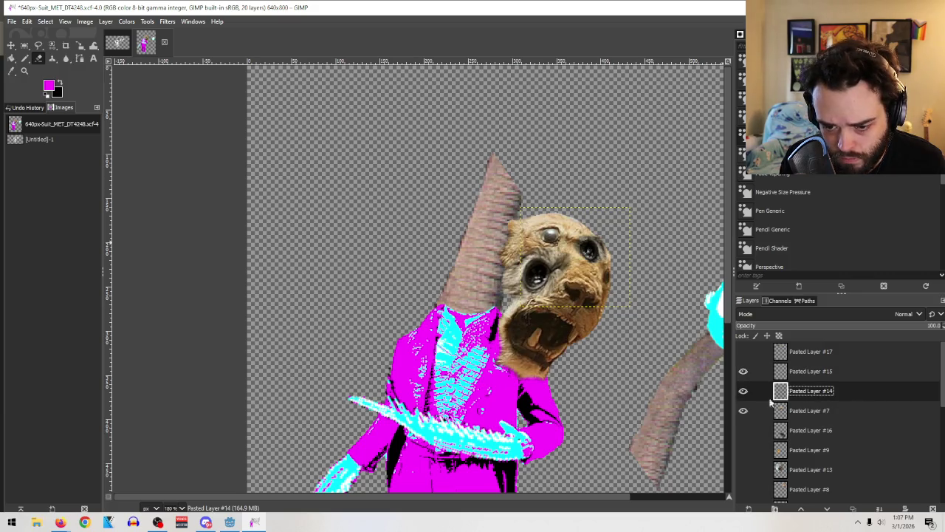
pyautogui.click(820, 371)
pyautogui.click(744, 391)
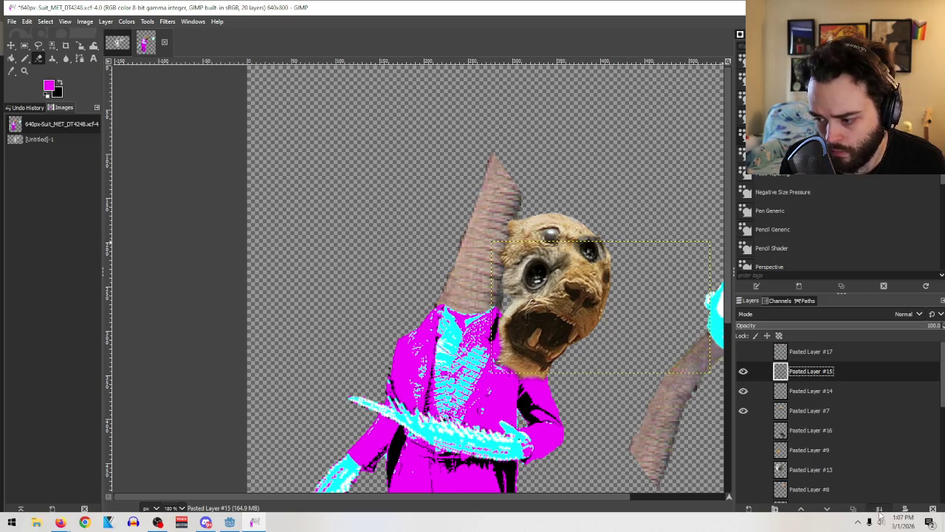
pyautogui.scroll(-1, 880, 407)
pyautogui.scroll(-1, 880, 407)
pyautogui.scroll(2, 886, 410)
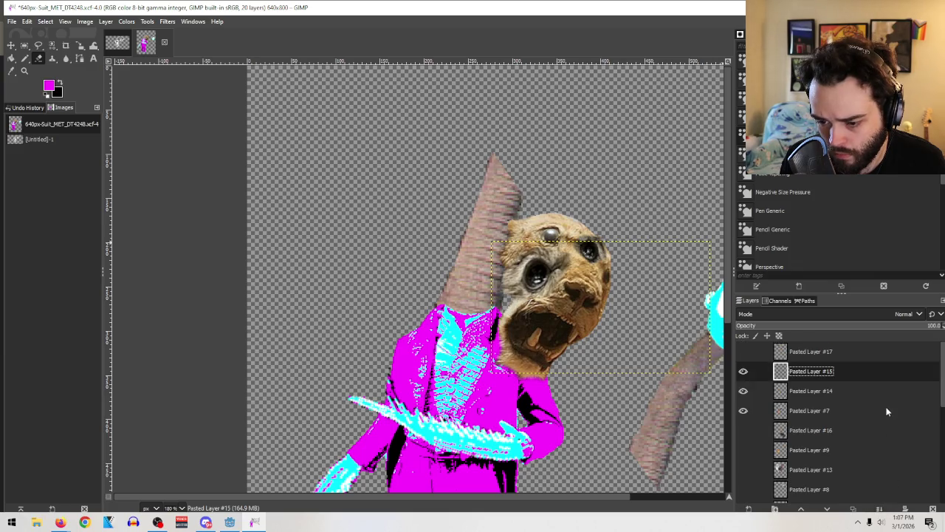
pyautogui.click(878, 511)
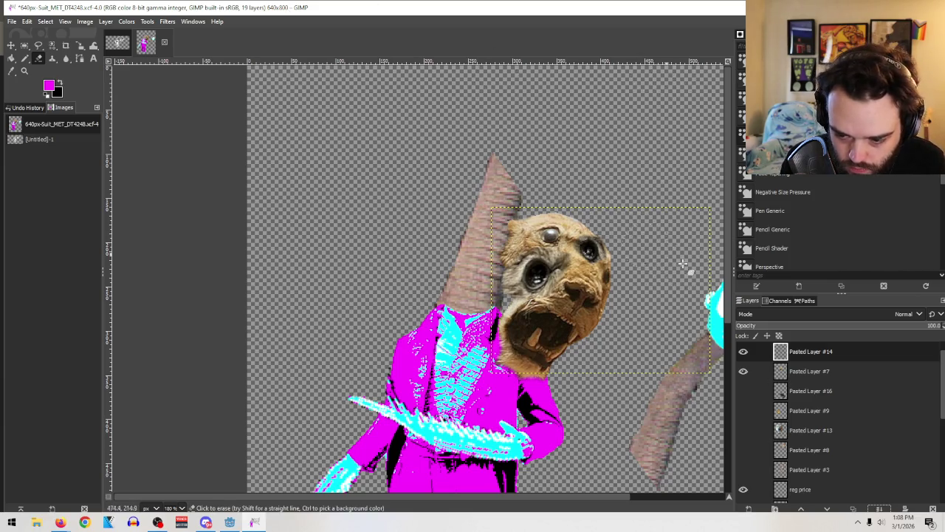
pyautogui.click(744, 352)
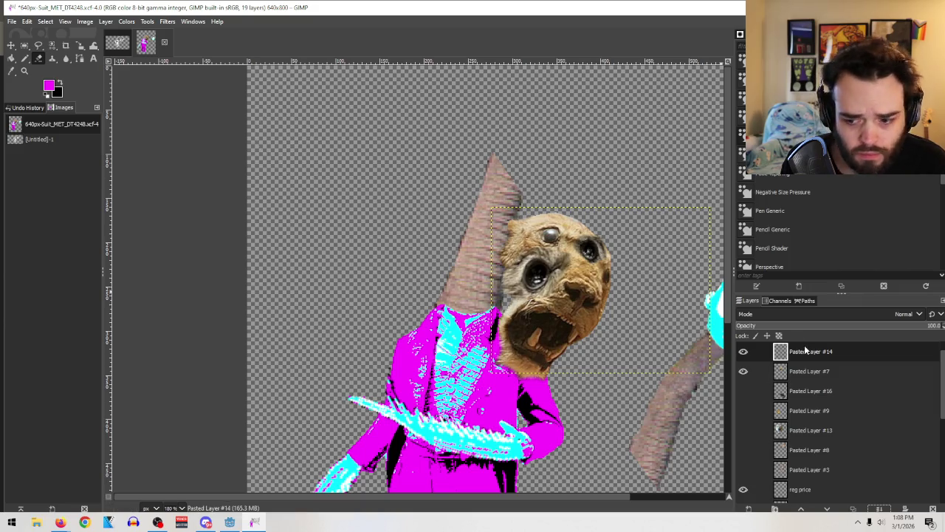
# Step: Desaturate Pasted Layer #7 using the Average (HSI Intensity) mode
pyautogui.doubleClick(809, 371)
pyautogui.click(127, 21)
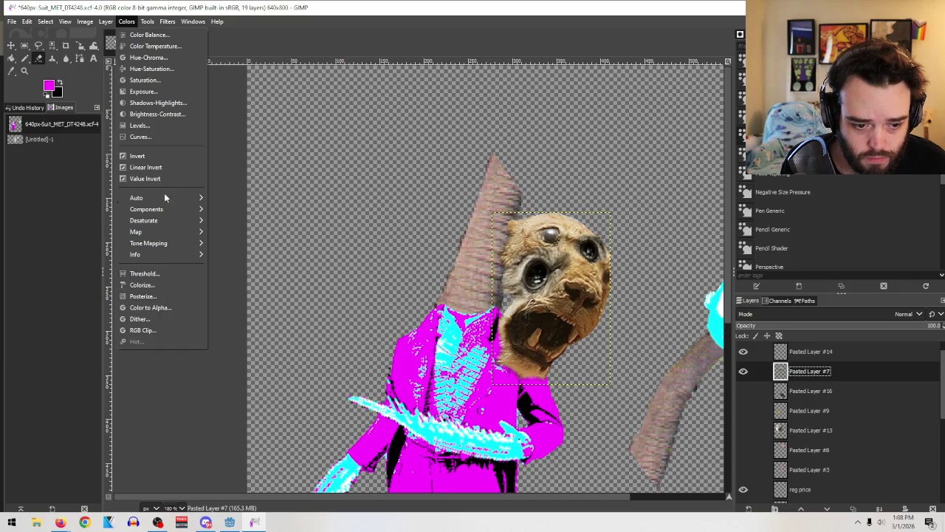
pyautogui.moveTo(144, 220)
pyautogui.click(240, 232)
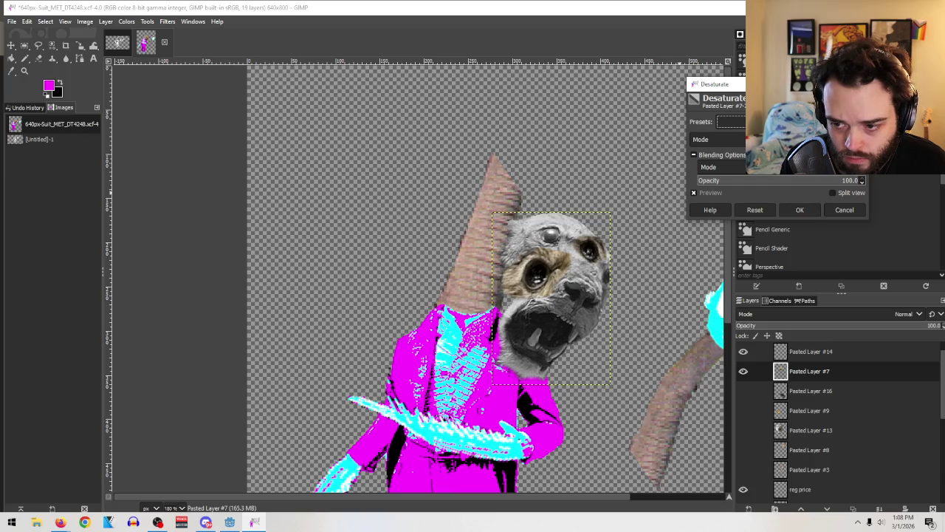
pyautogui.click(820, 140)
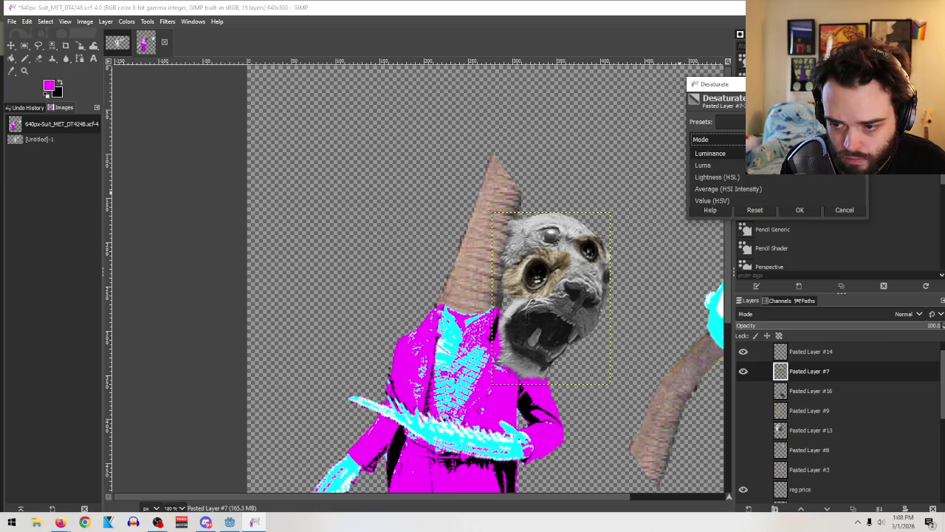
pyautogui.click(817, 190)
pyautogui.click(800, 209)
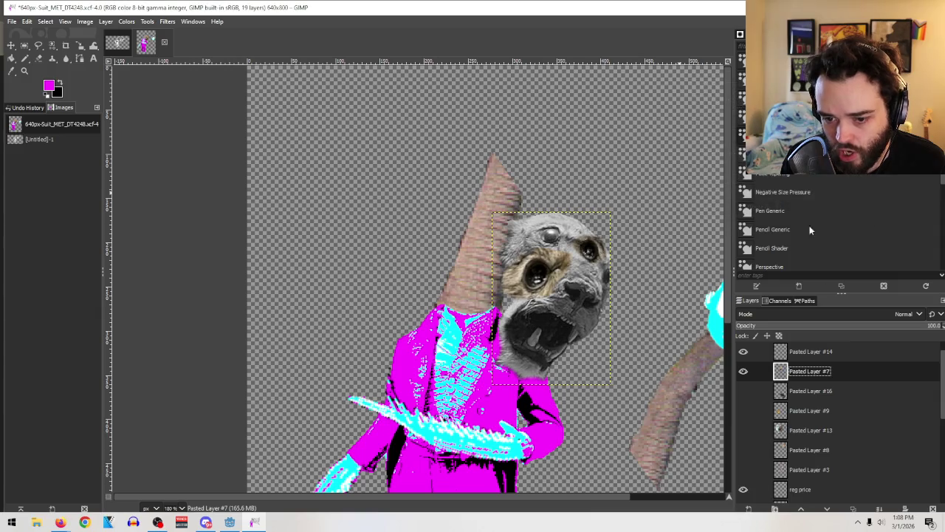
# Step: Desaturate the pasted face to gray and anchor it onto Pasted Layer #7
pyautogui.click(789, 350)
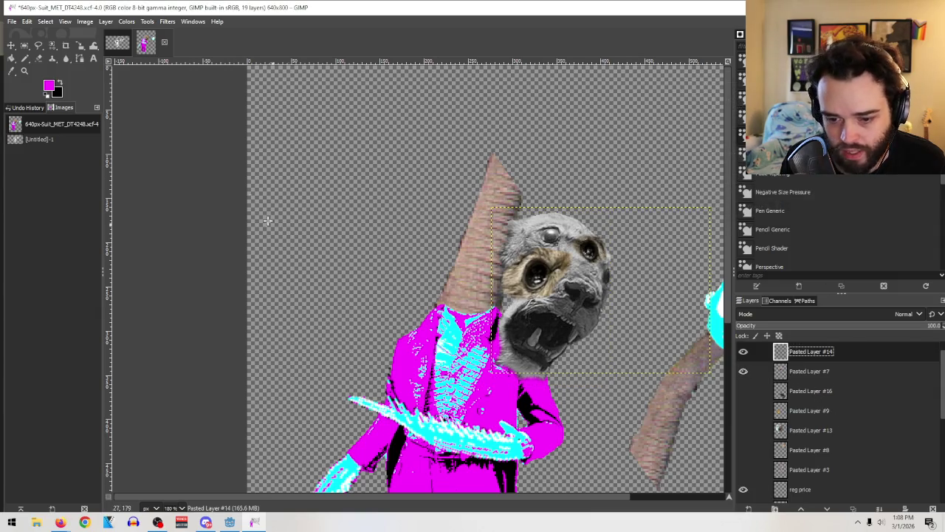
pyautogui.click(132, 22)
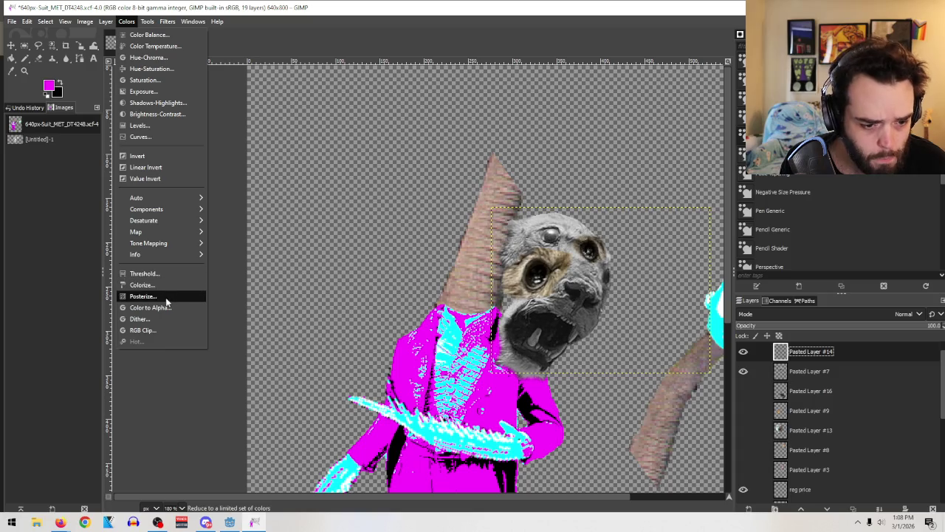
pyautogui.moveTo(159, 220)
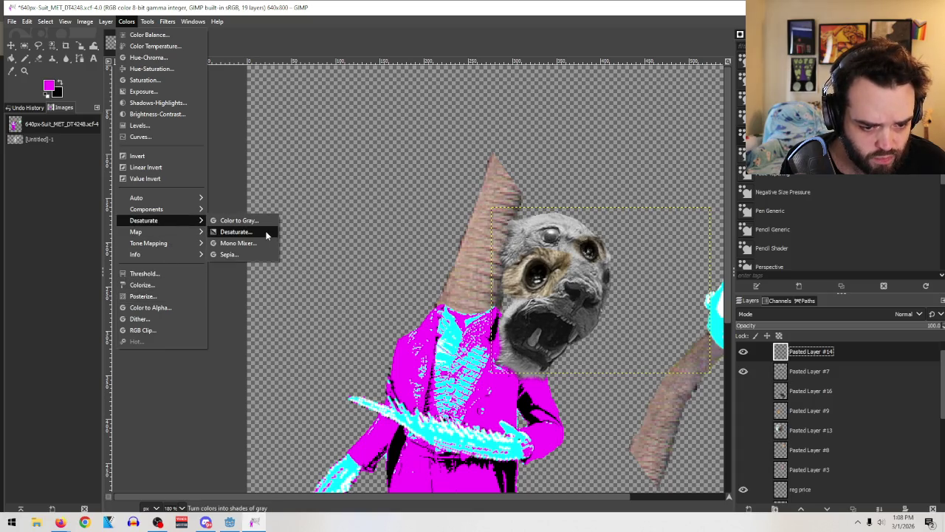
pyautogui.click(265, 232)
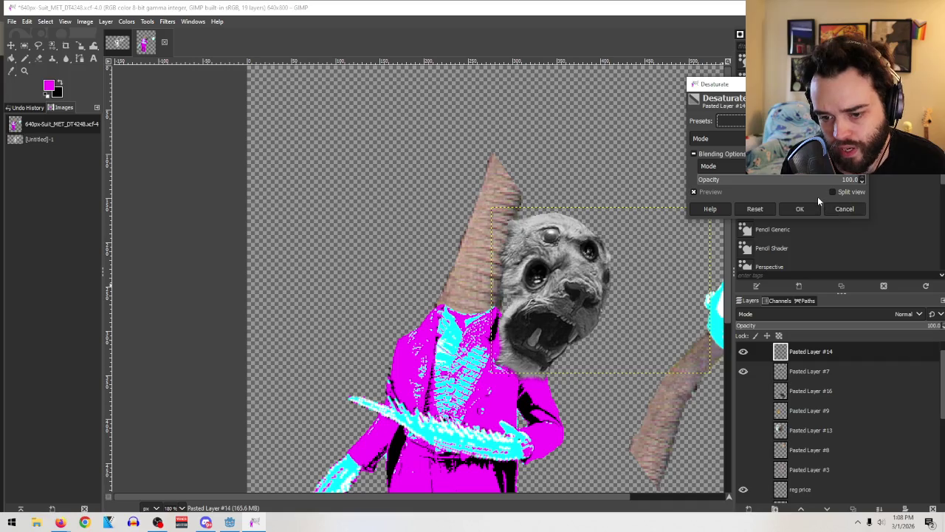
pyautogui.click(813, 208)
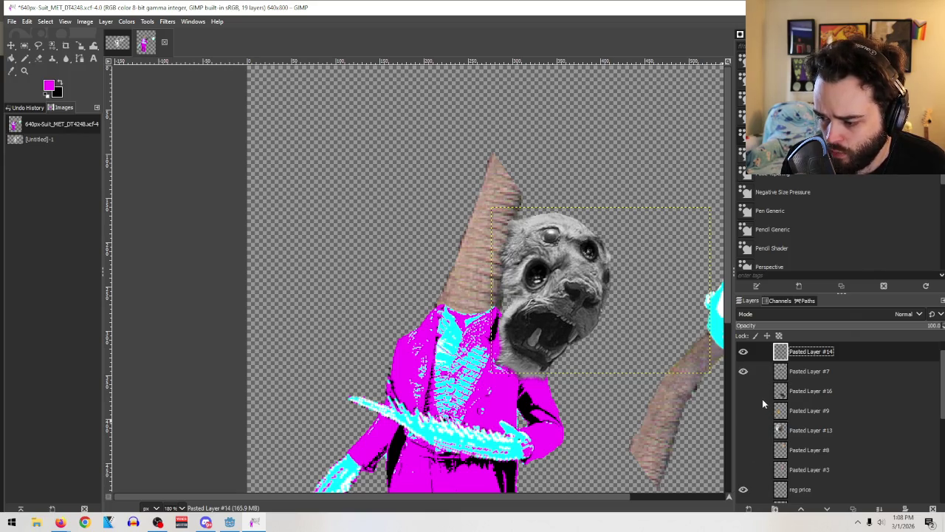
pyautogui.click(879, 510)
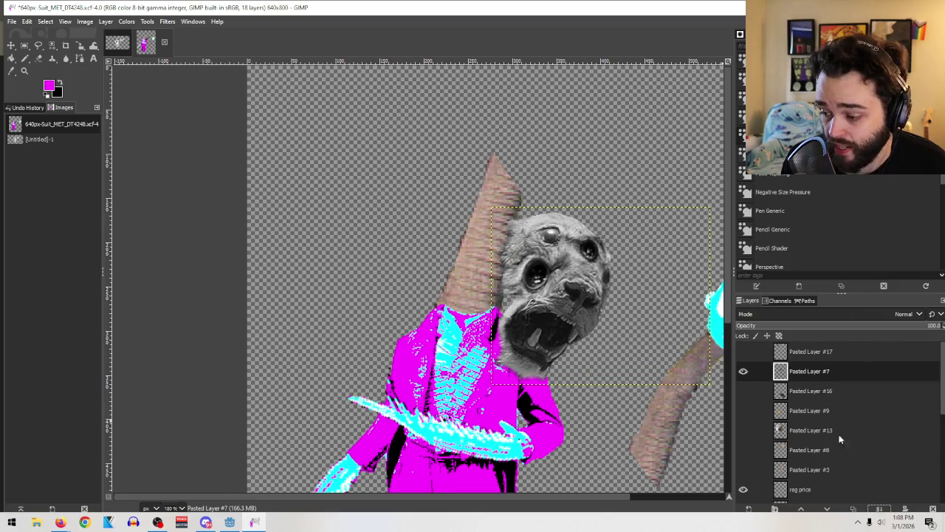
# Step: Hide the gray face and delete the groundhog head layer, Pasted Layer #9
pyautogui.click(743, 371)
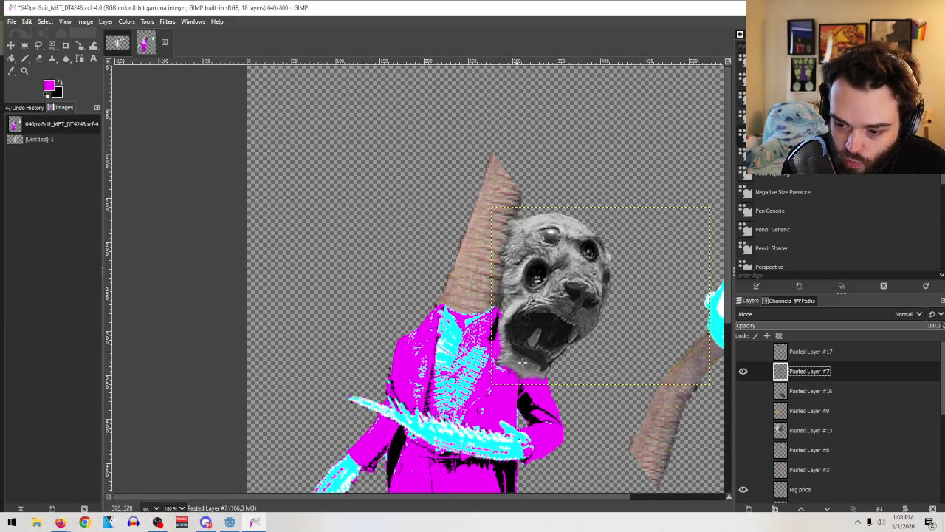
pyautogui.click(743, 411)
pyautogui.scroll(-5, 699, 344)
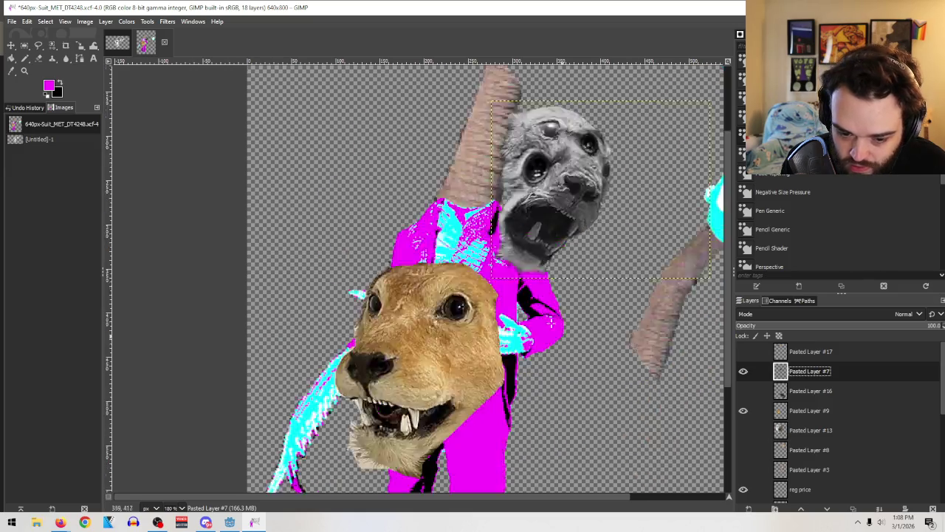
pyautogui.click(816, 412)
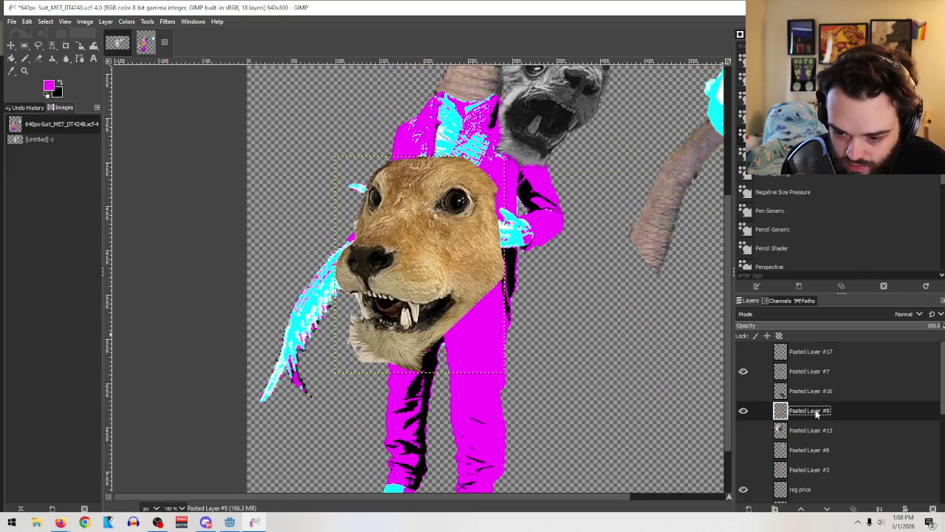
pyautogui.click(934, 510)
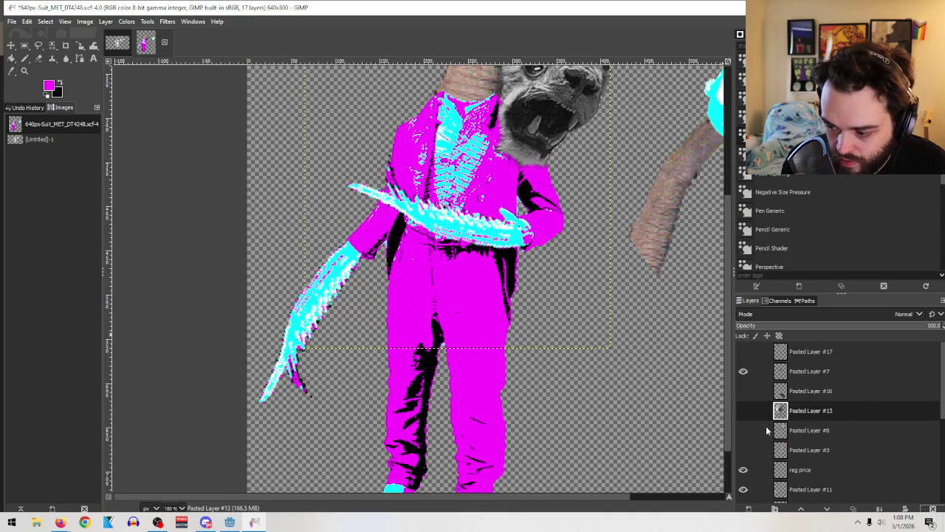
# Step: Compare the seal and dog head layers, then delete the gray face and brown seal head layers
pyautogui.click(743, 390)
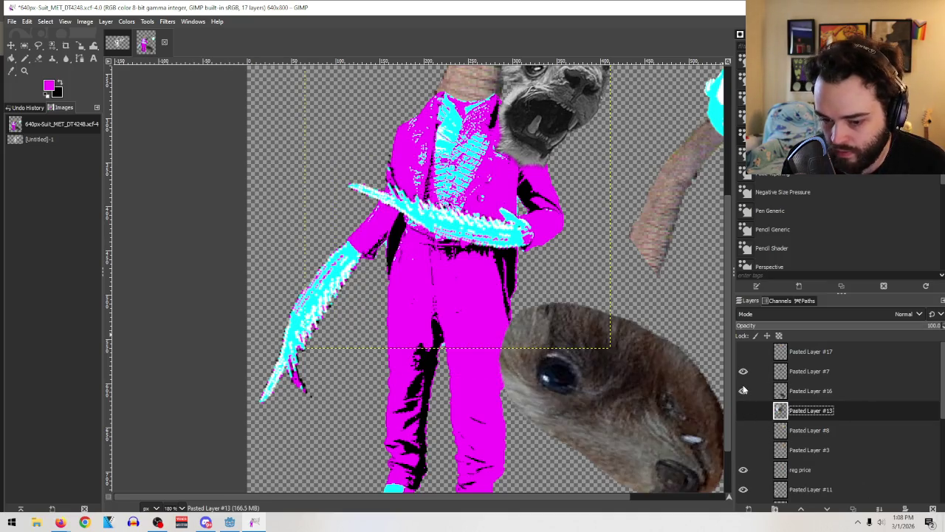
pyautogui.scroll(-2, 619, 280)
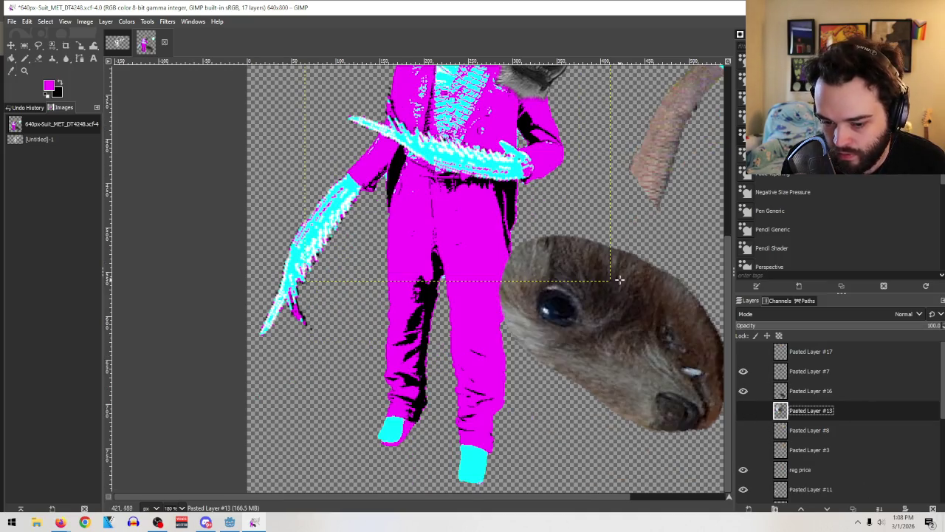
pyautogui.click(743, 410)
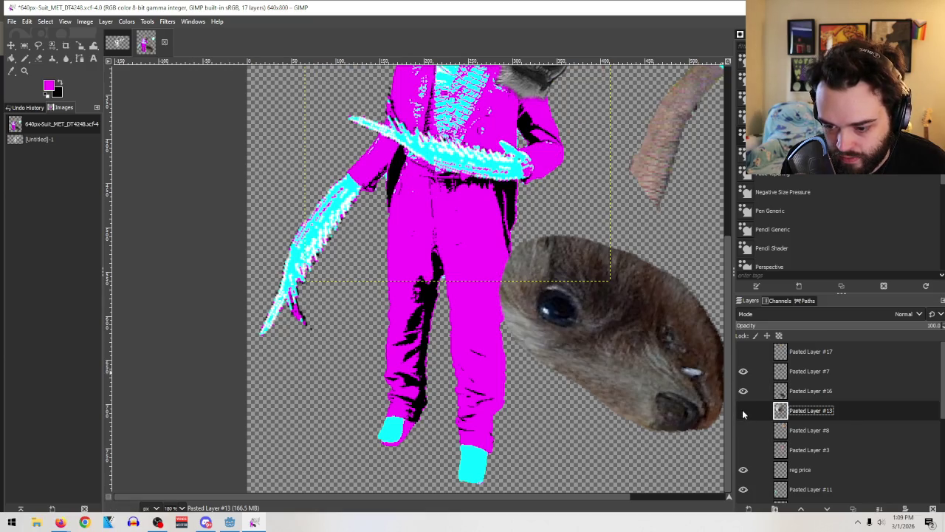
pyautogui.click(743, 391)
pyautogui.scroll(5, 683, 336)
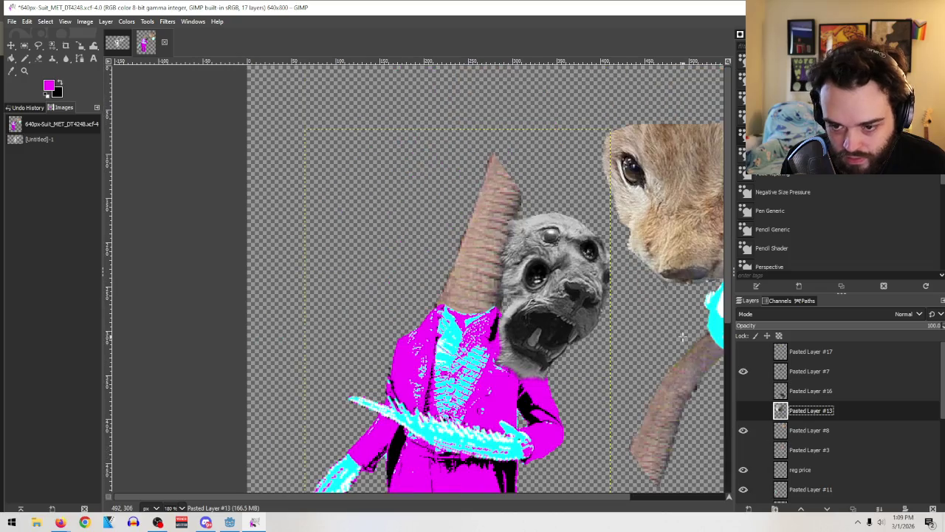
pyautogui.hscroll(2, 547, 505)
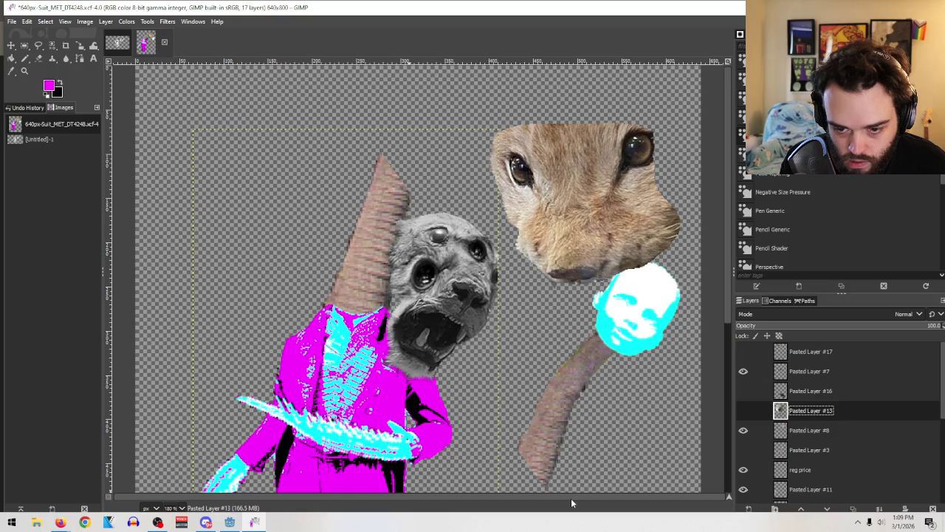
pyautogui.click(808, 373)
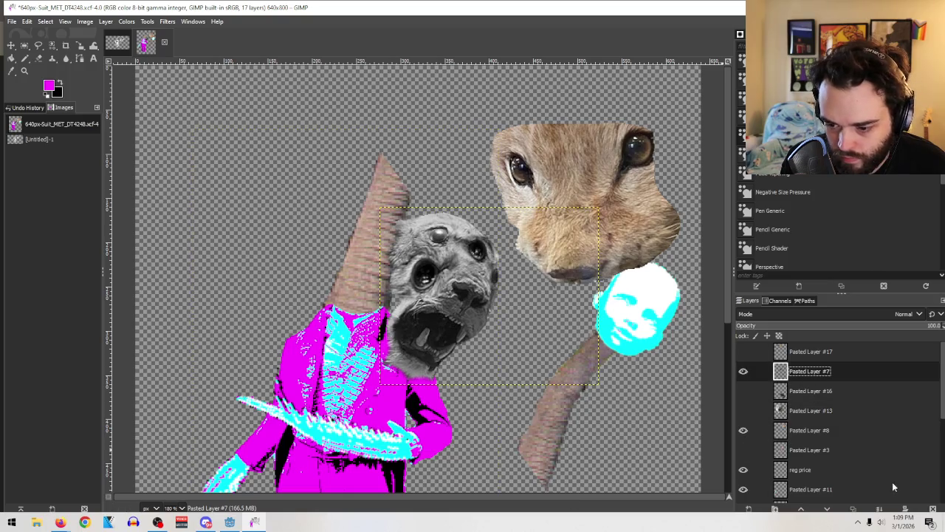
pyautogui.click(933, 508)
pyautogui.click(744, 370)
pyautogui.scroll(-5, 572, 310)
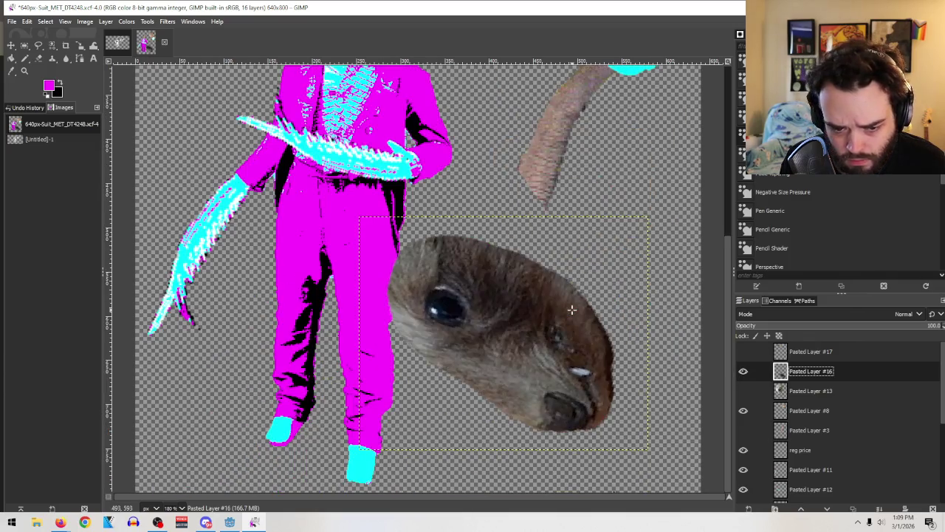
pyautogui.click(933, 508)
# Step: Toggle the dog head, furry eyes strip and trunk layers to preview the collage
pyautogui.click(743, 371)
pyautogui.click(743, 351)
pyautogui.scroll(5, 418, 278)
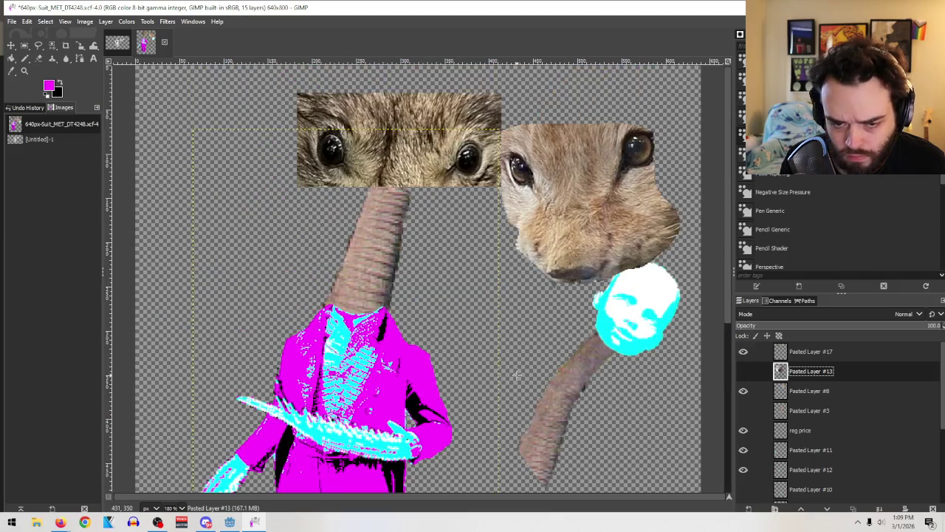
pyautogui.click(744, 352)
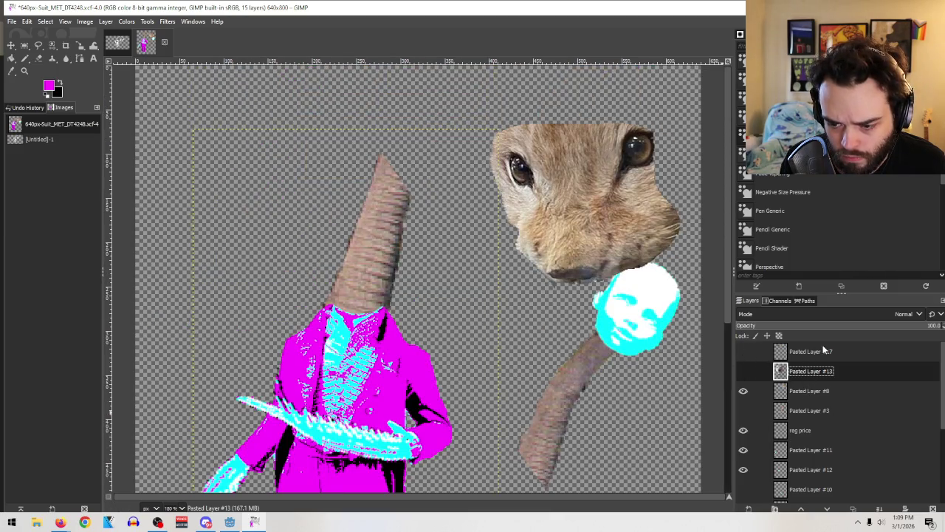
pyautogui.scroll(-2, 808, 375)
pyautogui.scroll(2, 807, 377)
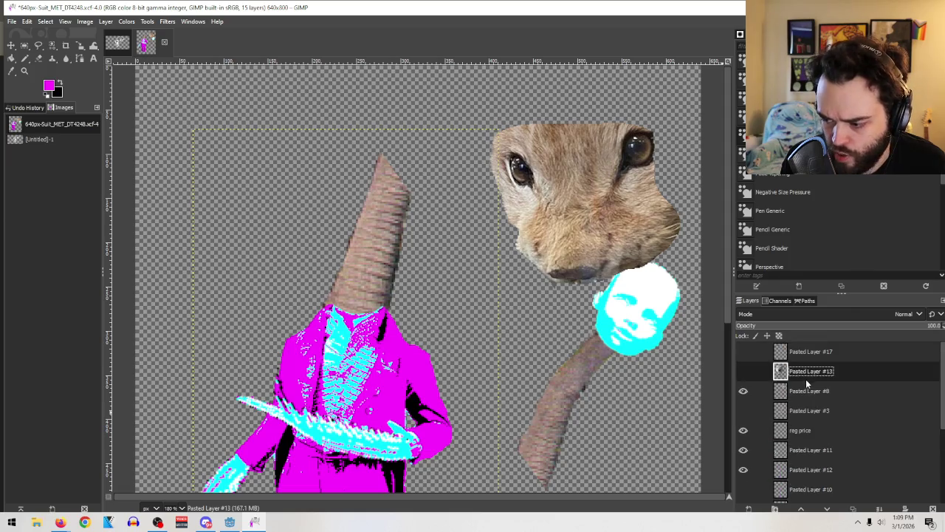
pyautogui.scroll(-5, 591, 348)
pyautogui.scroll(5, 481, 340)
pyautogui.scroll(-5, 450, 337)
pyautogui.scroll(5, 446, 333)
pyautogui.scroll(-5, 446, 333)
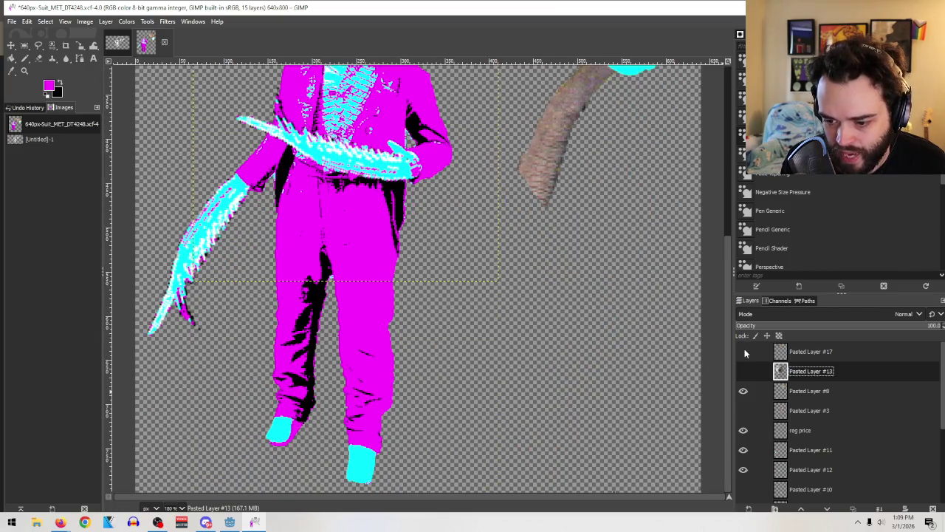
pyautogui.click(743, 411)
pyautogui.click(743, 371)
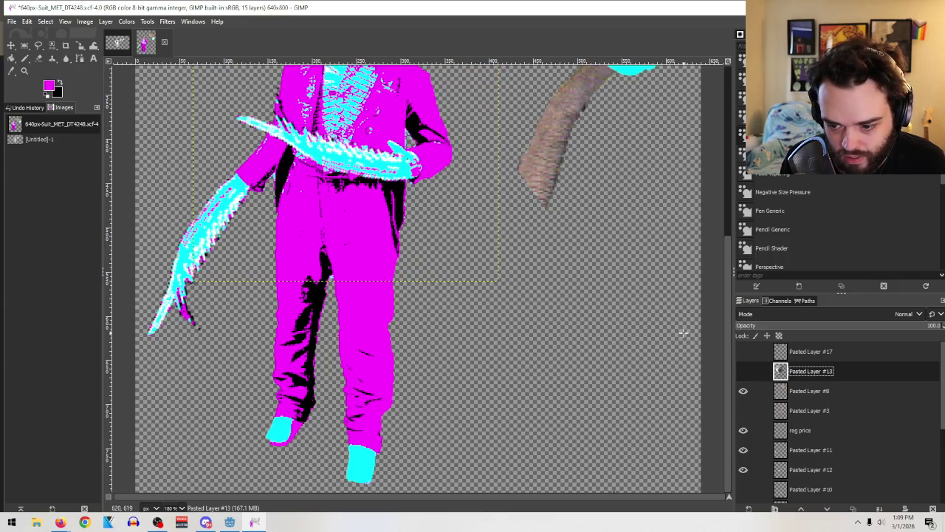
# Step: Re-paste the gray face as a new layer and delete the brown seal face layer, Pasted Layer #16
pyautogui.hotkey('ctrl', 'v')
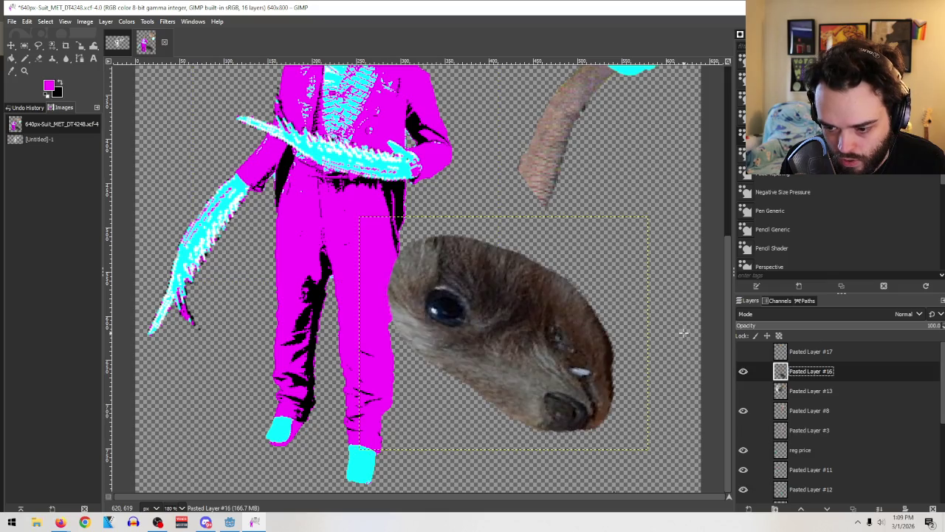
pyautogui.click(743, 372)
pyautogui.hotkey('ctrl', 'v')
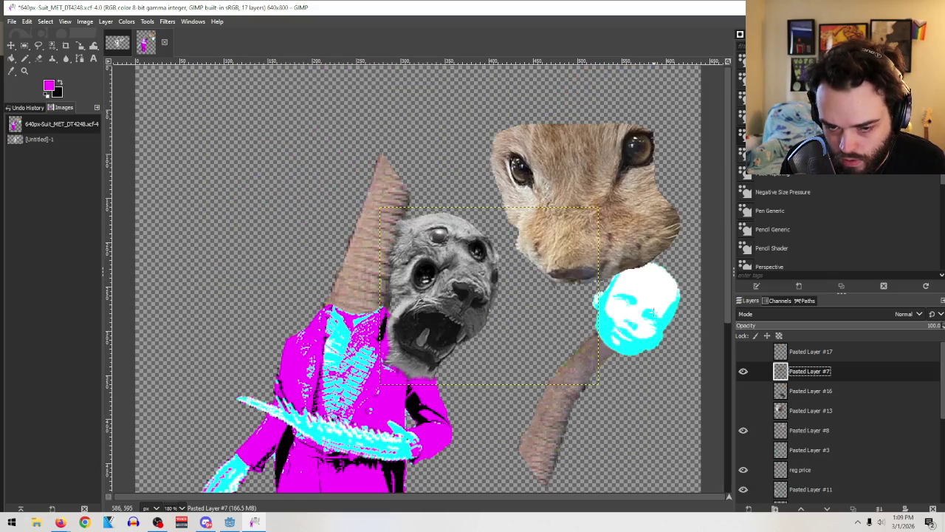
pyautogui.scroll(-5, 491, 281)
pyautogui.click(812, 391)
pyautogui.click(743, 391)
pyautogui.click(932, 509)
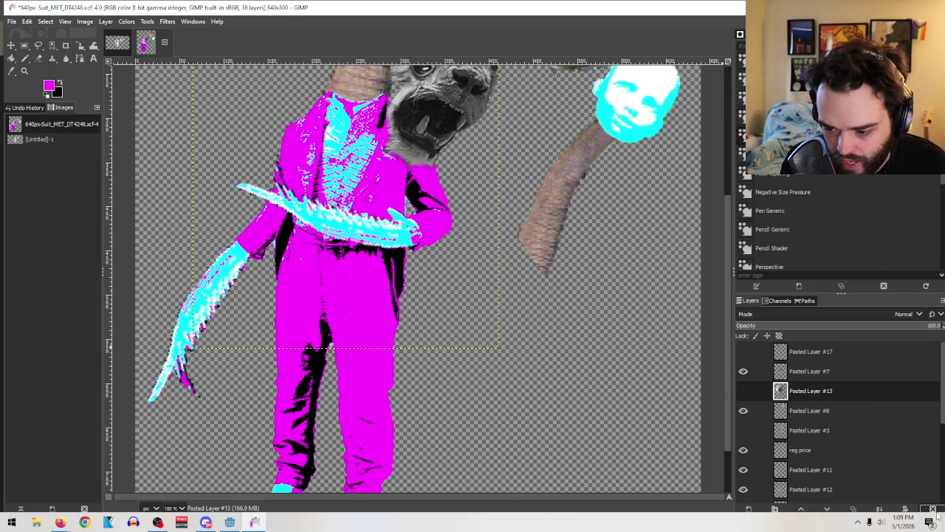
pyautogui.scroll(5, 487, 286)
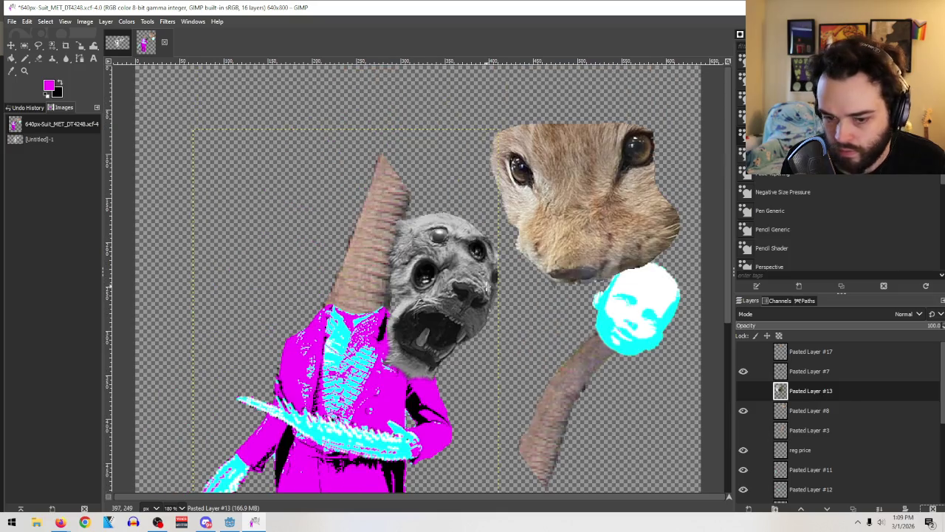
pyautogui.scroll(-3, 487, 286)
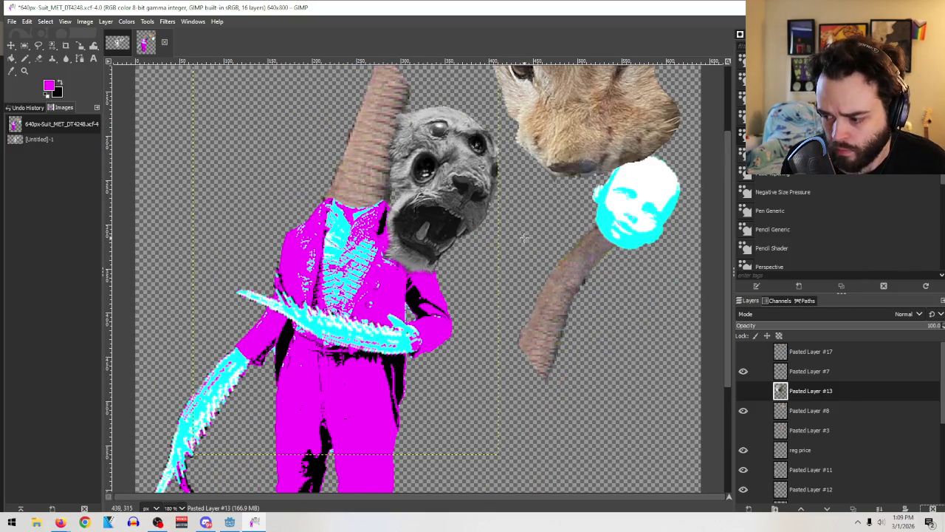
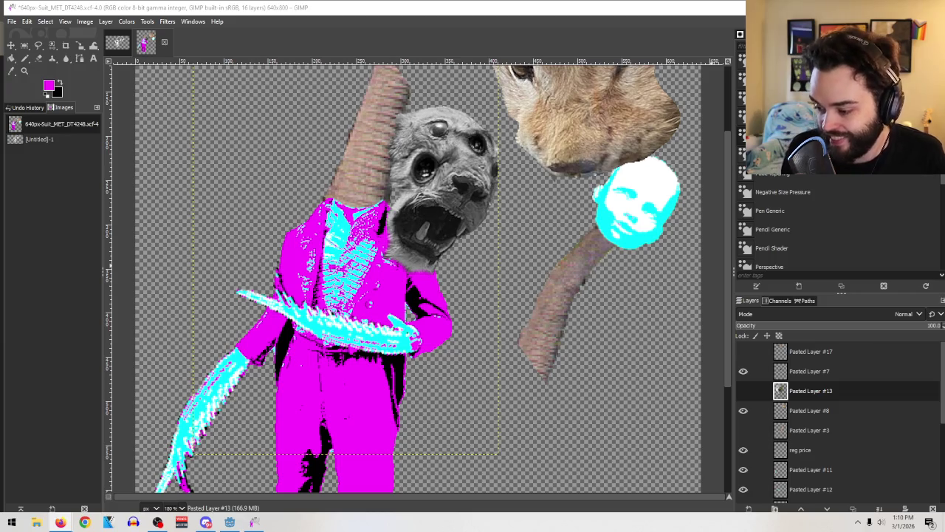
# Step: Glance at the mantis photo in the browser, then return to the collage
pyautogui.scroll(3, 383, 301)
pyautogui.scroll(-3, 384, 302)
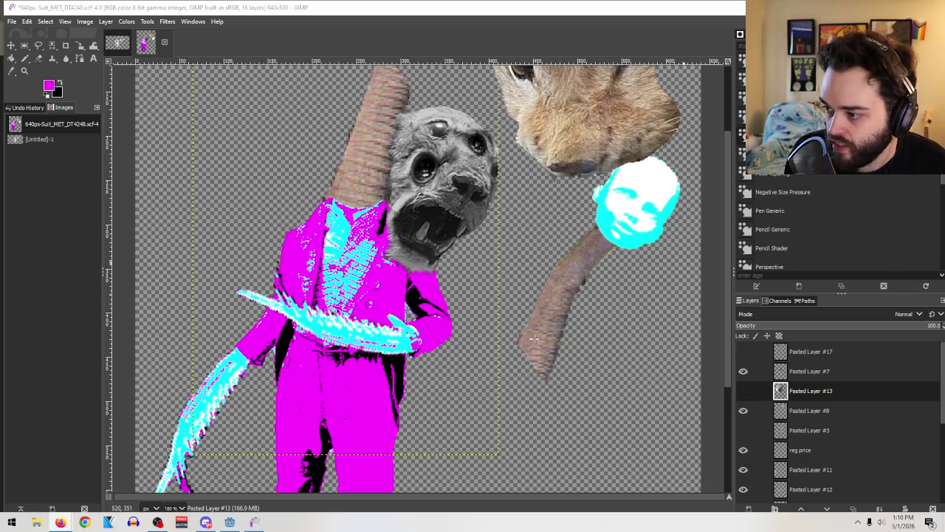
pyautogui.moveTo(60, 522)
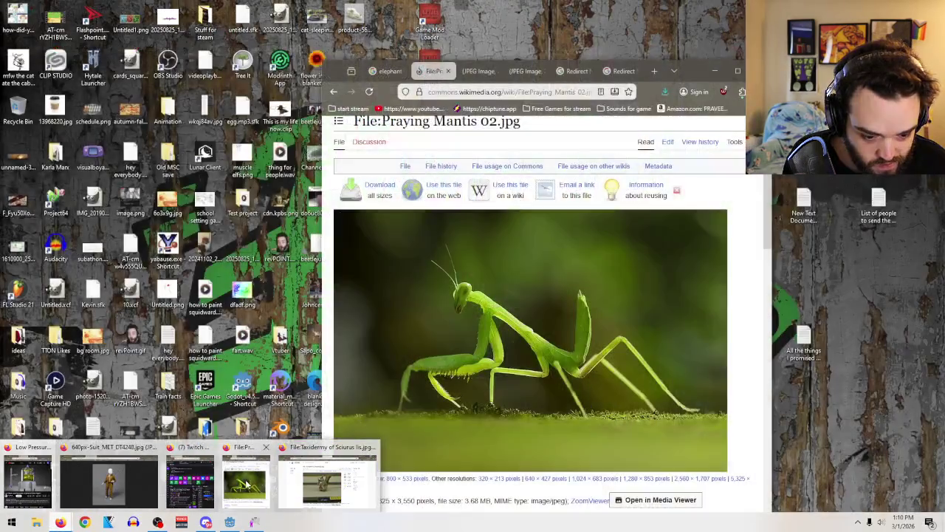
pyautogui.click(245, 480)
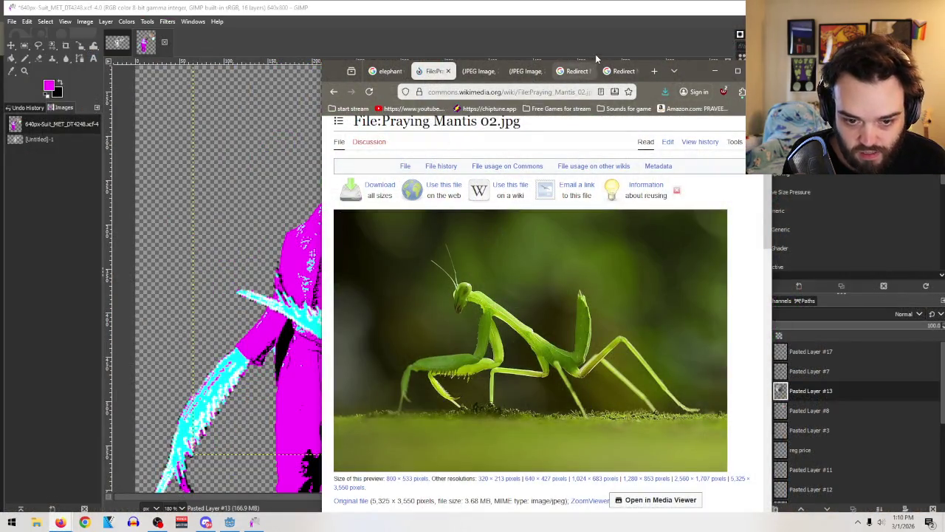
pyautogui.click(713, 71)
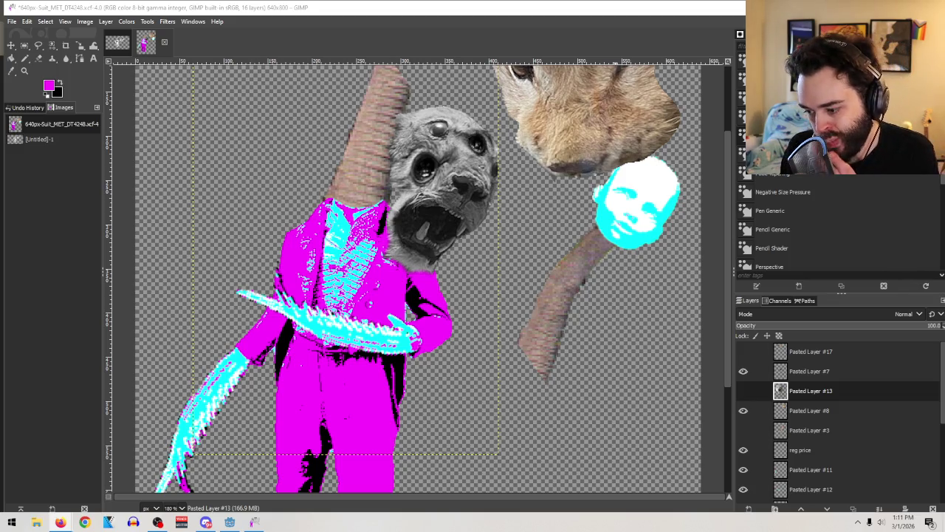
# Step: Add 06-10-06smile.jpg as a new layer and move it above Pasted Layer #7
pyautogui.click(12, 20)
pyautogui.click(41, 68)
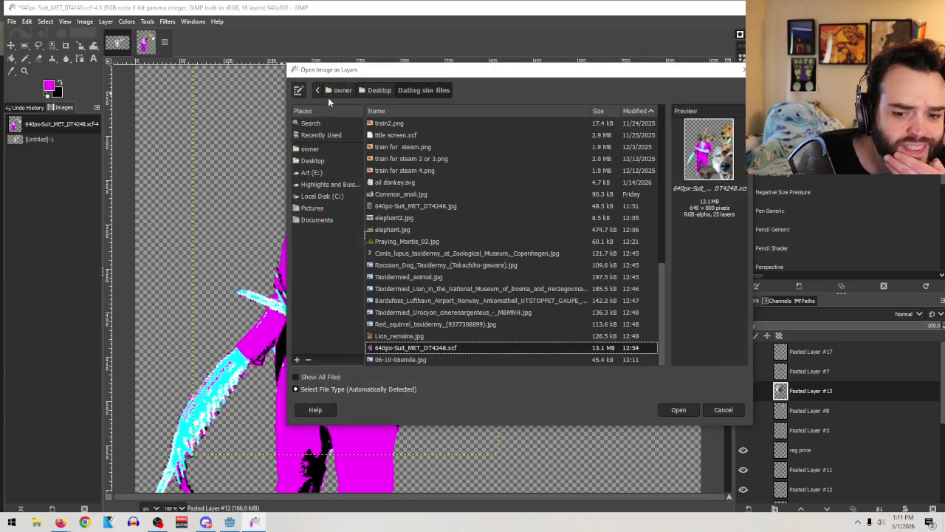
pyautogui.click(436, 360)
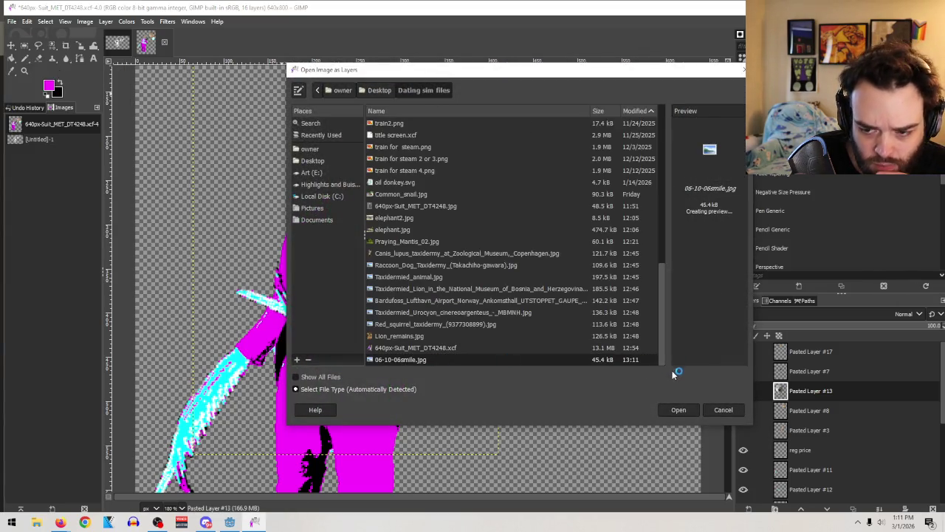
pyautogui.click(683, 413)
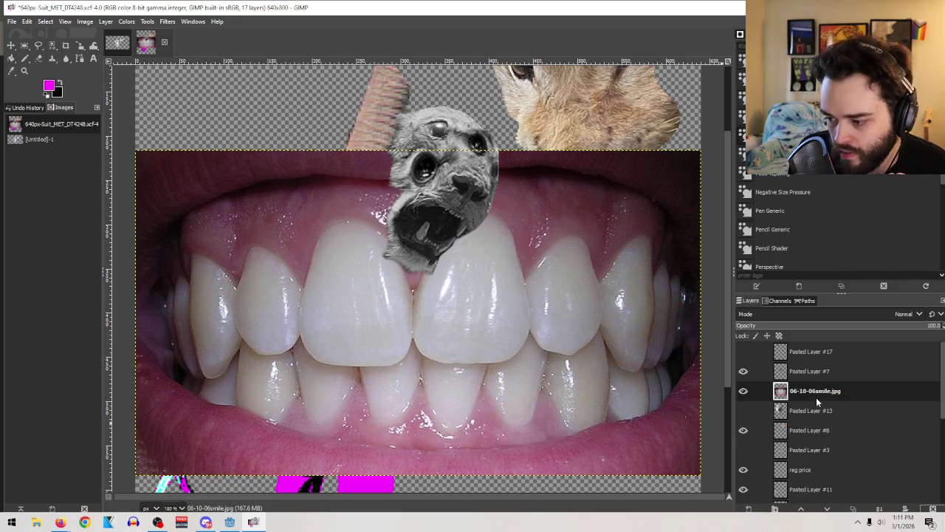
pyautogui.moveTo(814, 396); pyautogui.dragTo(817, 368)
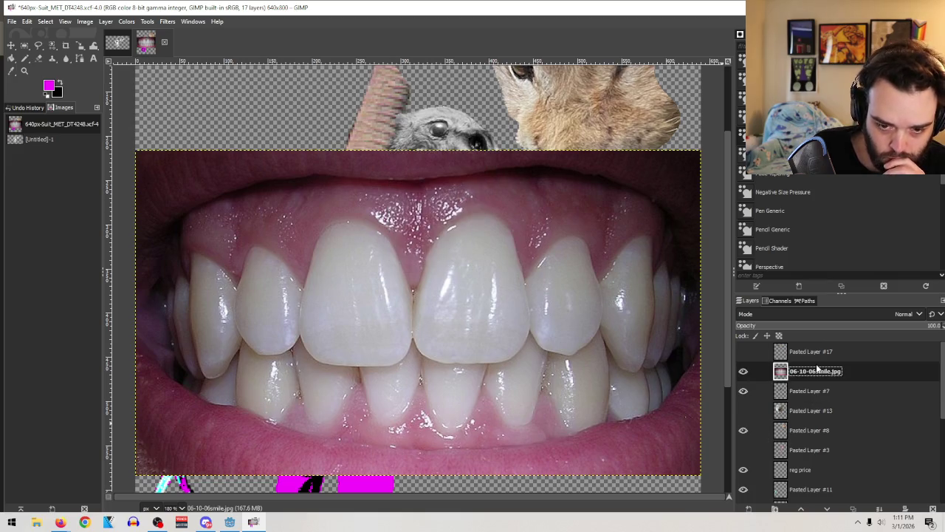
# Step: Scale the teeth layer to 137×79 px and position it at the suit's neck
pyautogui.click(79, 46)
pyautogui.click(619, 393)
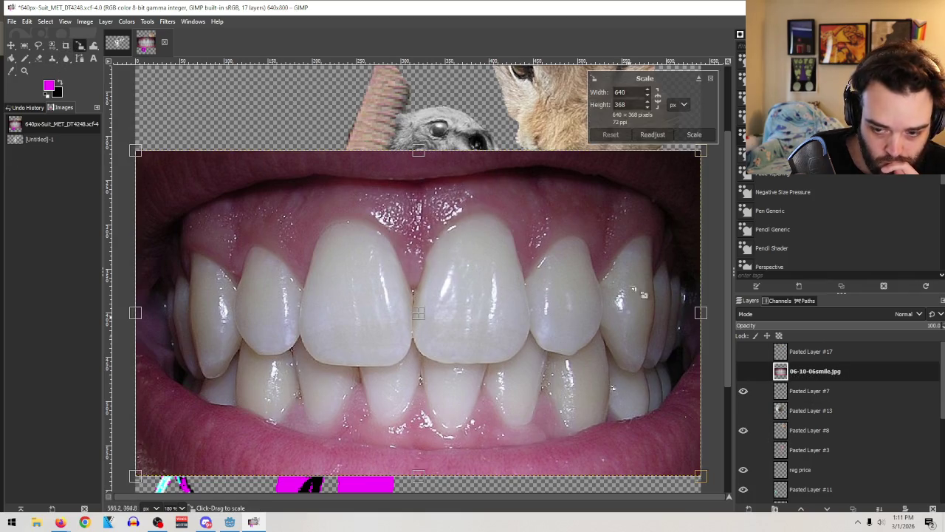
pyautogui.click(649, 108)
pyautogui.click(649, 109)
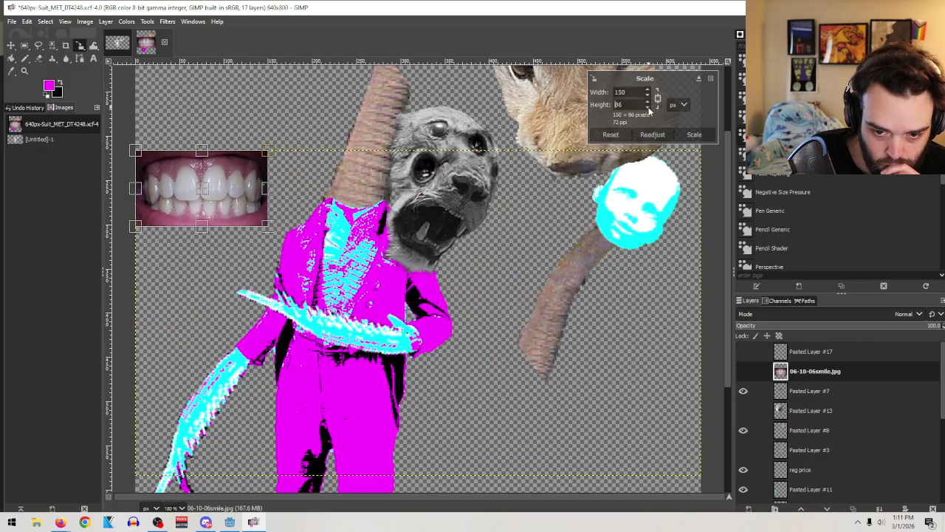
pyautogui.moveTo(207, 194); pyautogui.dragTo(455, 237)
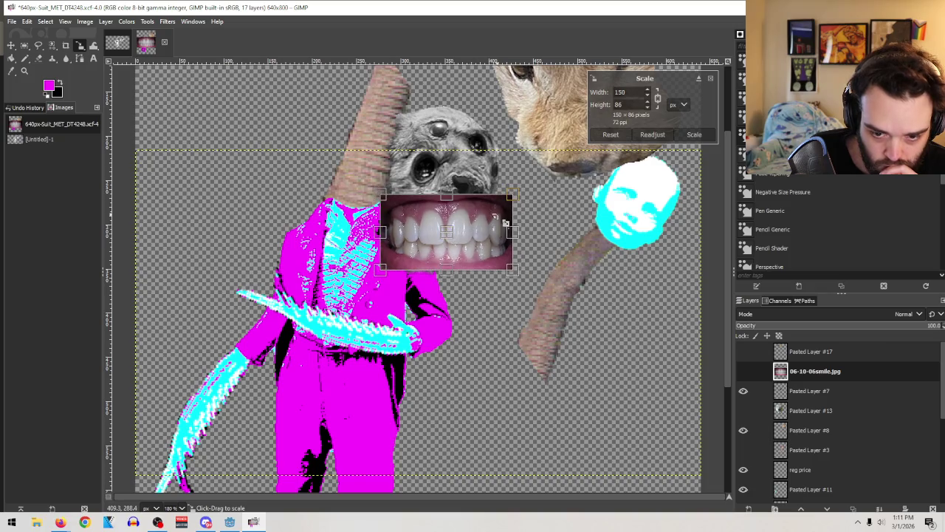
pyautogui.moveTo(513, 270)
pyautogui.mouseDown()
pyautogui.moveTo(494, 261)
pyautogui.moveTo(503, 264)
pyautogui.mouseUp()
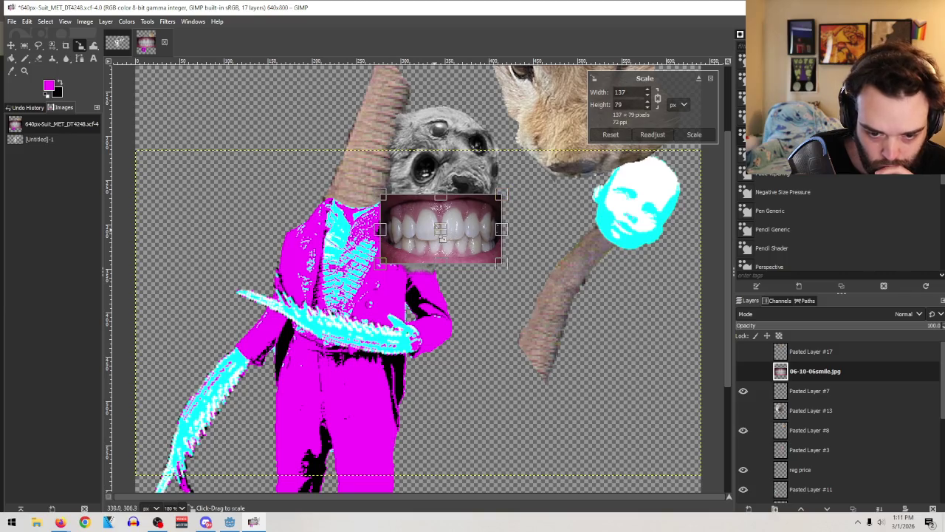
pyautogui.moveTo(450, 232)
pyautogui.mouseDown()
pyautogui.moveTo(444, 242)
pyautogui.moveTo(475, 303)
pyautogui.mouseUp()
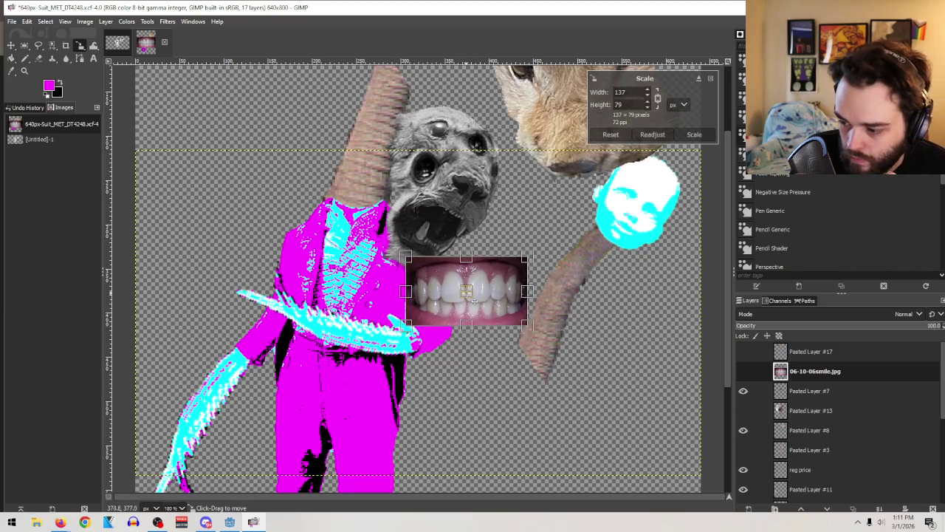
pyautogui.click(694, 134)
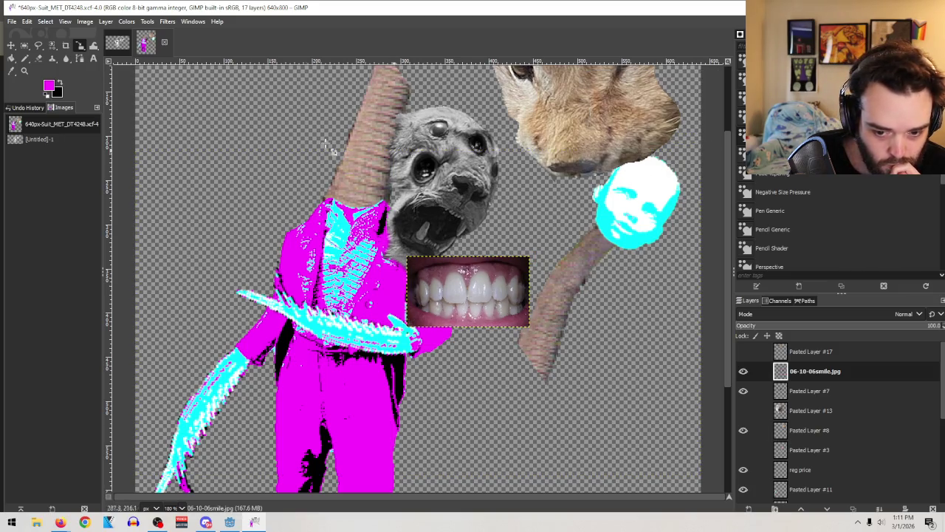
pyautogui.click(24, 71)
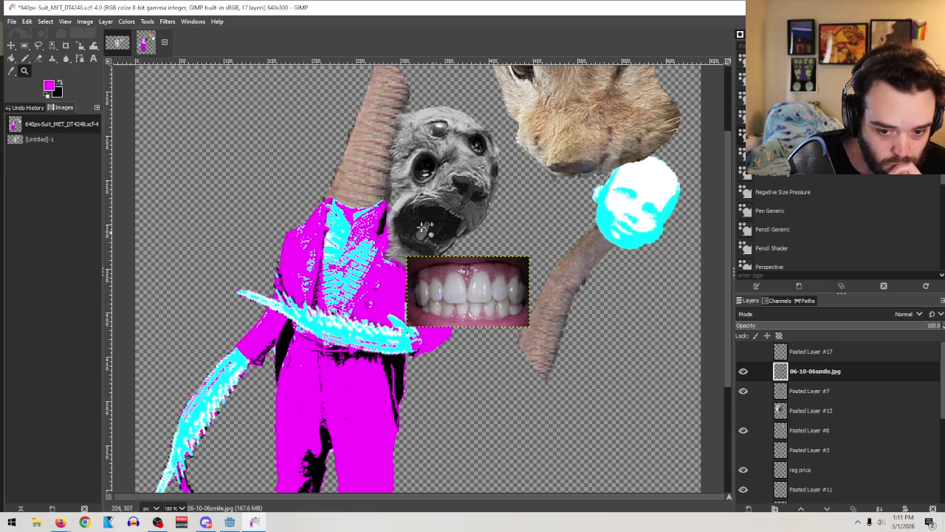
# Step: Zoom in on the smile photo and trace a freehand outline around the upper teeth
pyautogui.moveTo(364, 210); pyautogui.dragTo(613, 381)
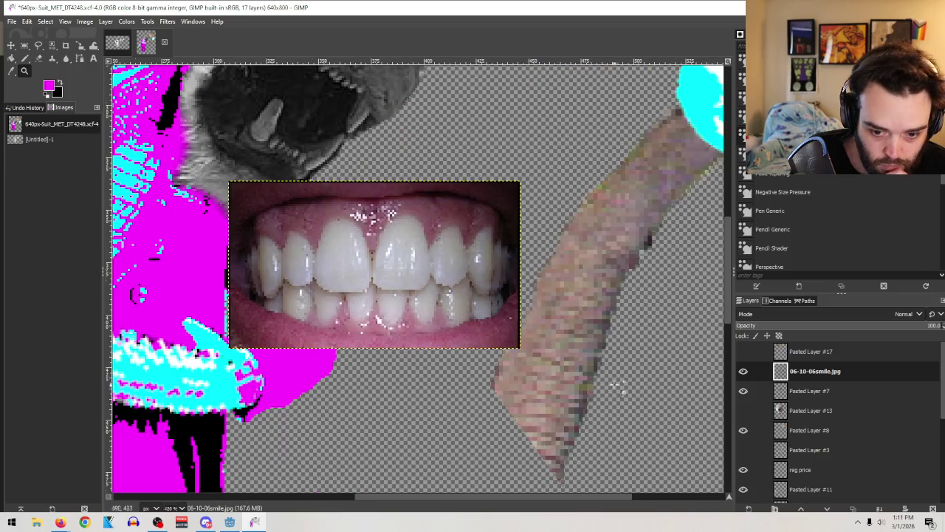
pyautogui.click(39, 45)
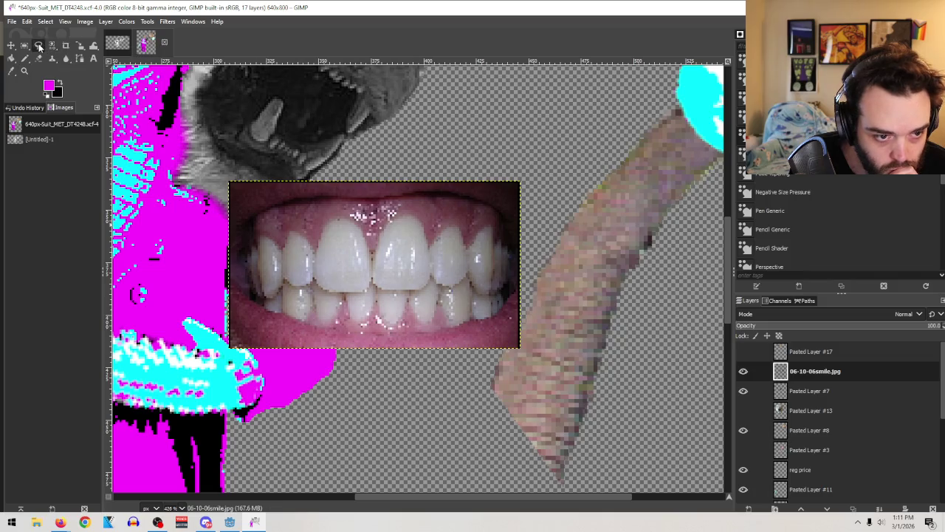
pyautogui.click(246, 222)
pyautogui.moveTo(245, 252)
pyautogui.mouseDown()
pyautogui.moveTo(262, 297)
pyautogui.moveTo(284, 279)
pyautogui.mouseUp()
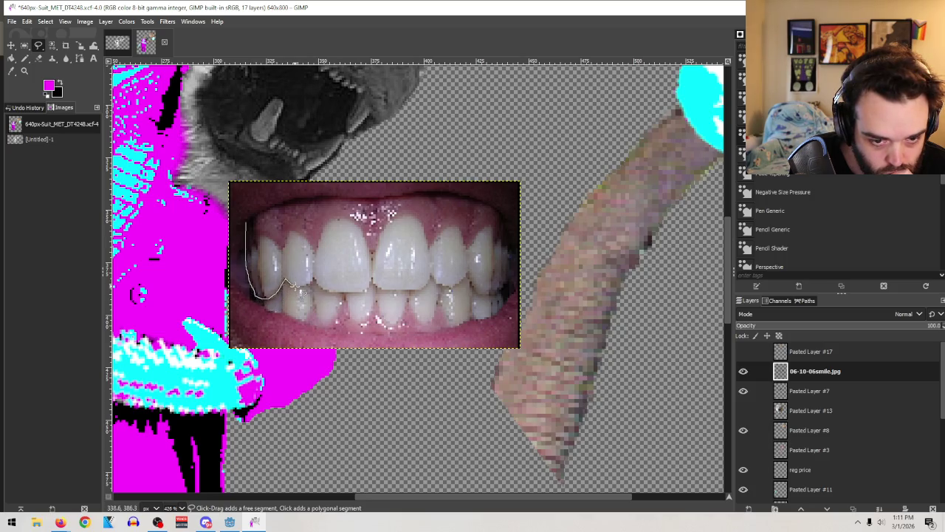
pyautogui.moveTo(308, 290); pyautogui.dragTo(323, 287)
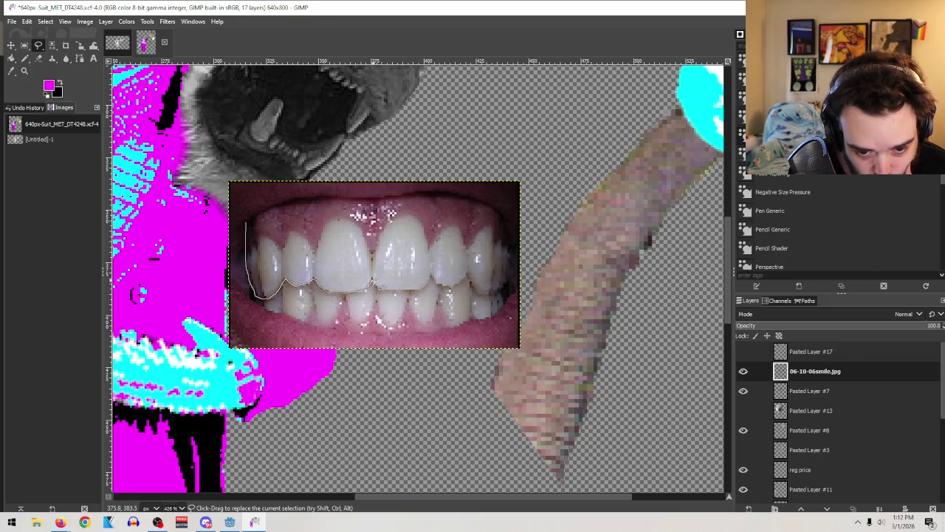
pyautogui.click(424, 285)
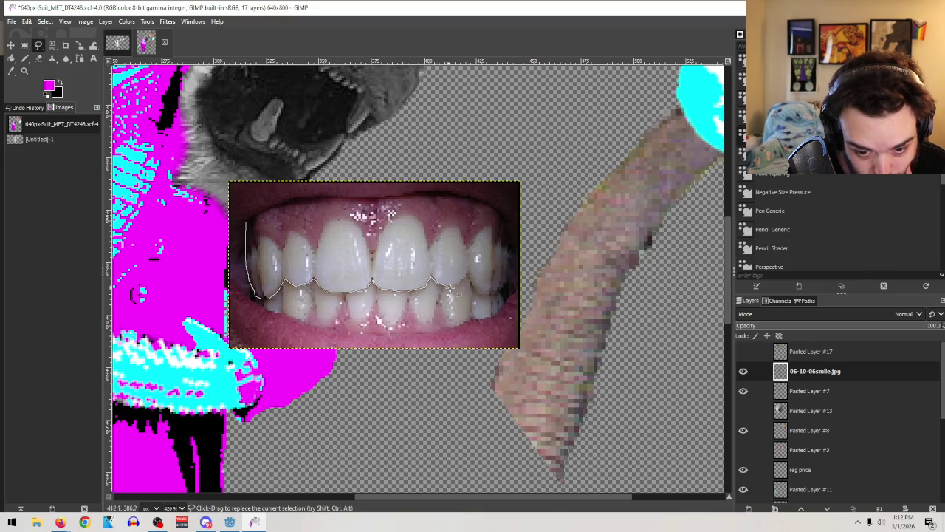
pyautogui.click(467, 279)
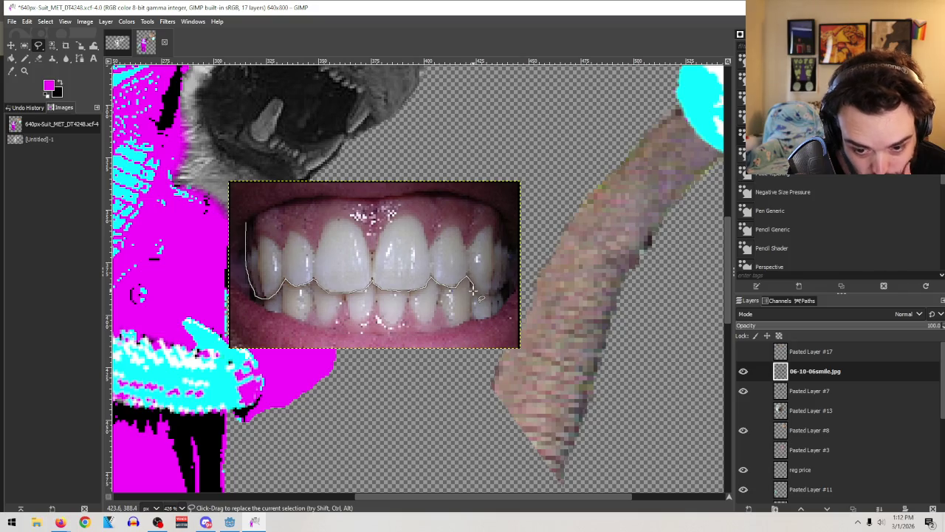
pyautogui.click(477, 293)
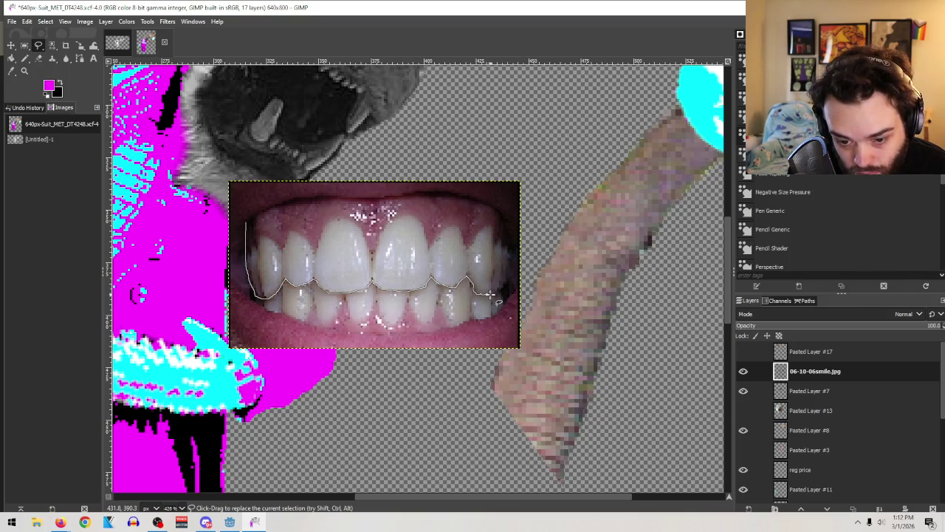
pyautogui.moveTo(499, 291)
pyautogui.mouseDown()
pyautogui.moveTo(503, 244)
pyautogui.moveTo(452, 228)
pyautogui.moveTo(446, 237)
pyautogui.moveTo(423, 219)
pyautogui.mouseUp()
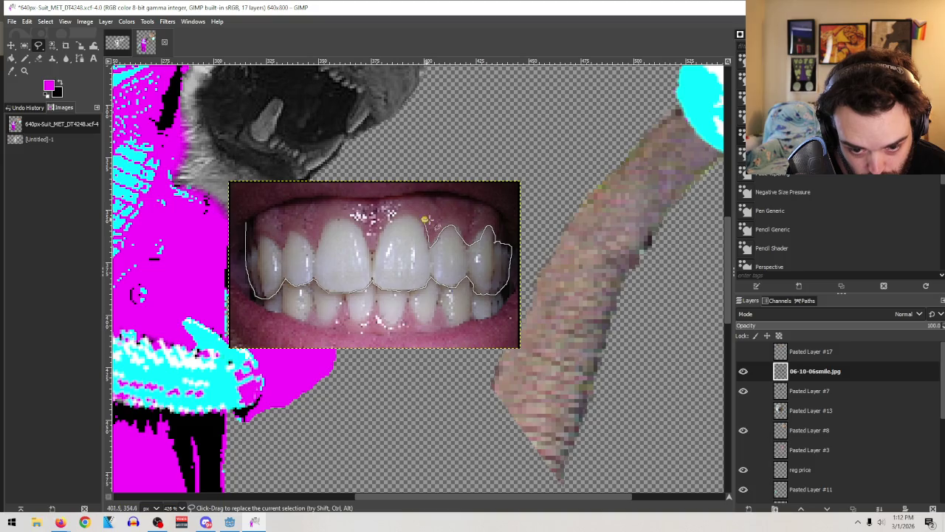
# Step: Discard a trial rectangle, close the freehand teeth outline, then cut and paste it
pyautogui.click(394, 128)
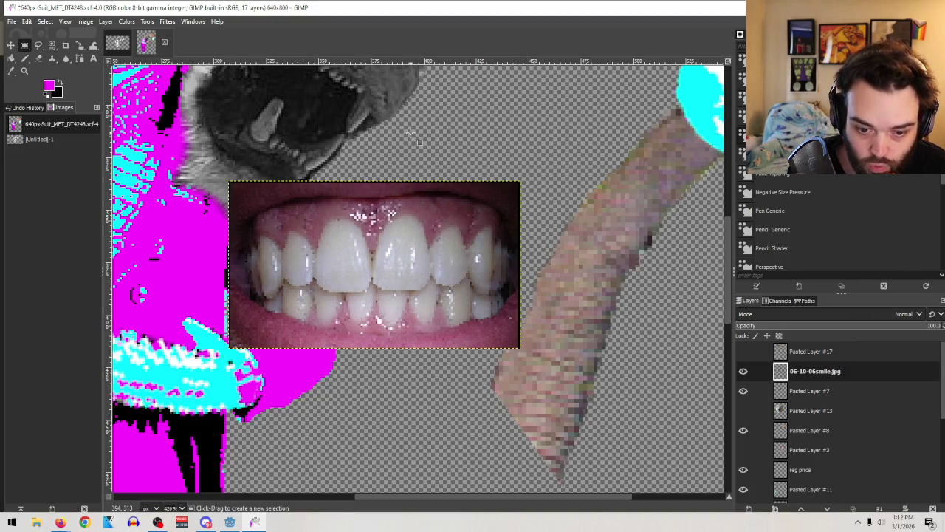
pyautogui.moveTo(241, 198); pyautogui.dragTo(510, 296)
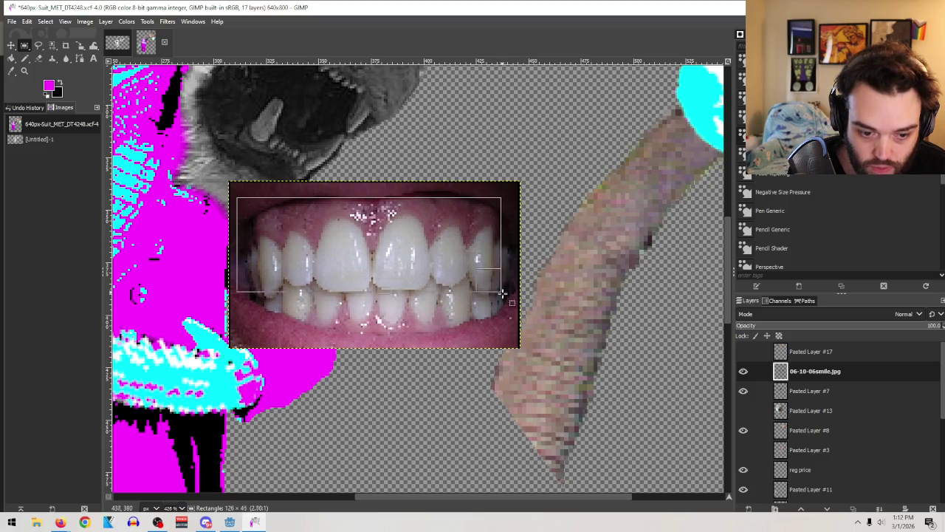
pyautogui.press('Escape')
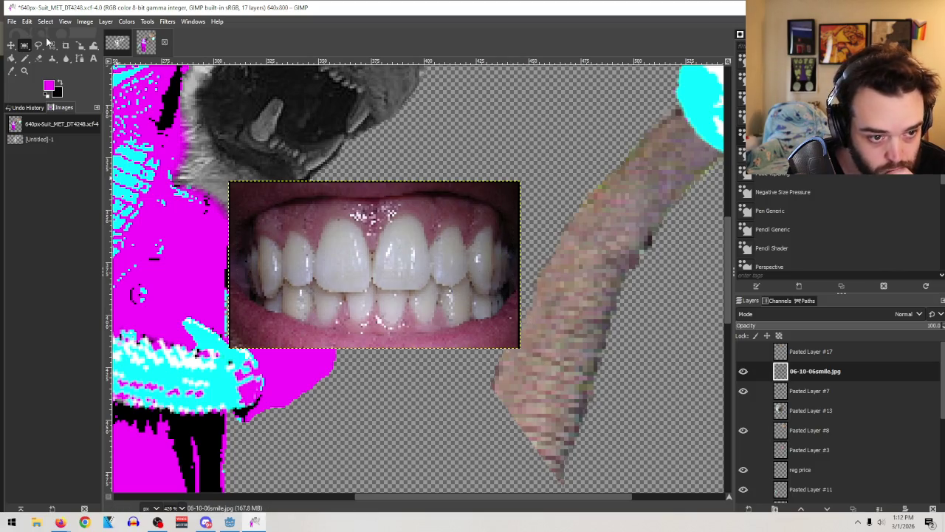
pyautogui.click(39, 45)
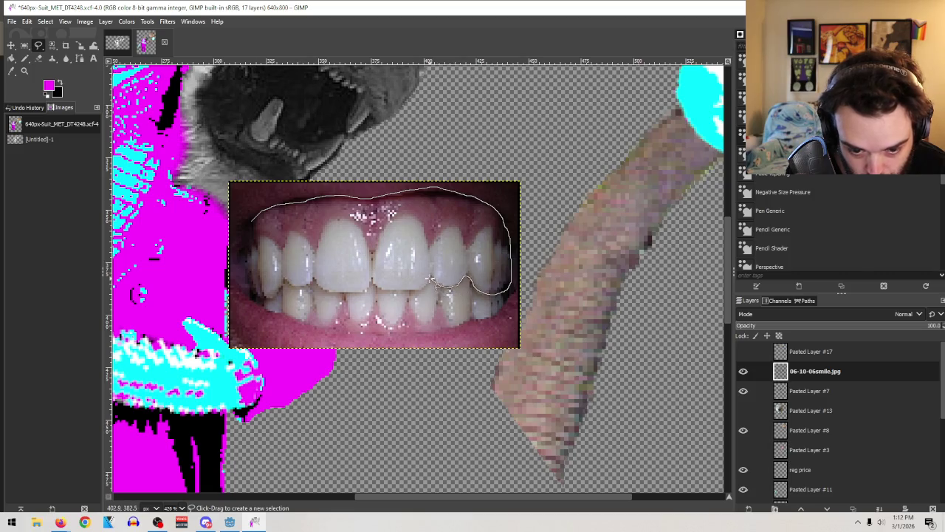
pyautogui.moveTo(422, 290); pyautogui.dragTo(374, 287)
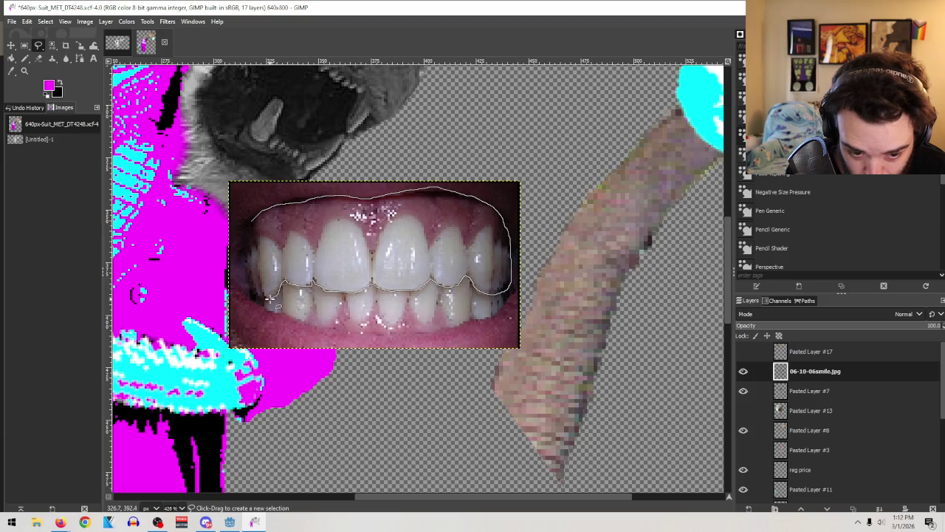
pyautogui.moveTo(251, 294); pyautogui.dragTo(248, 279)
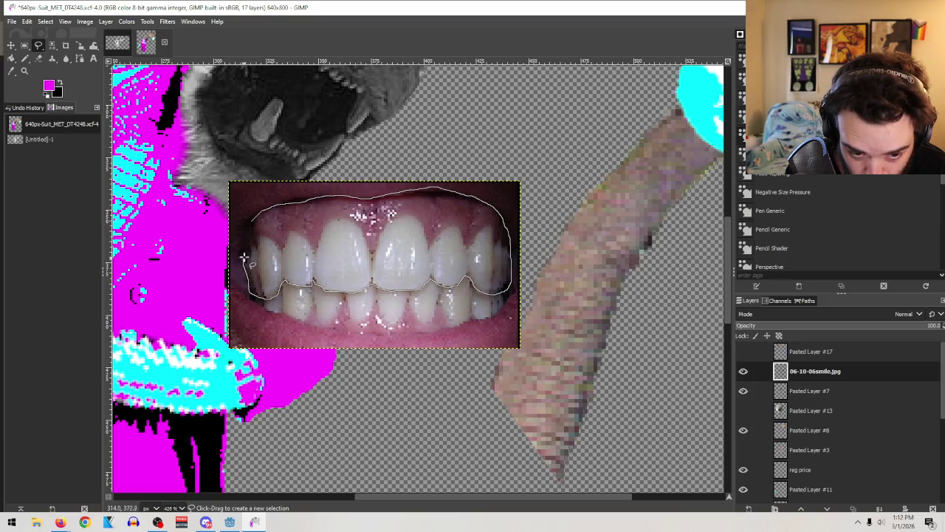
pyautogui.click(251, 222)
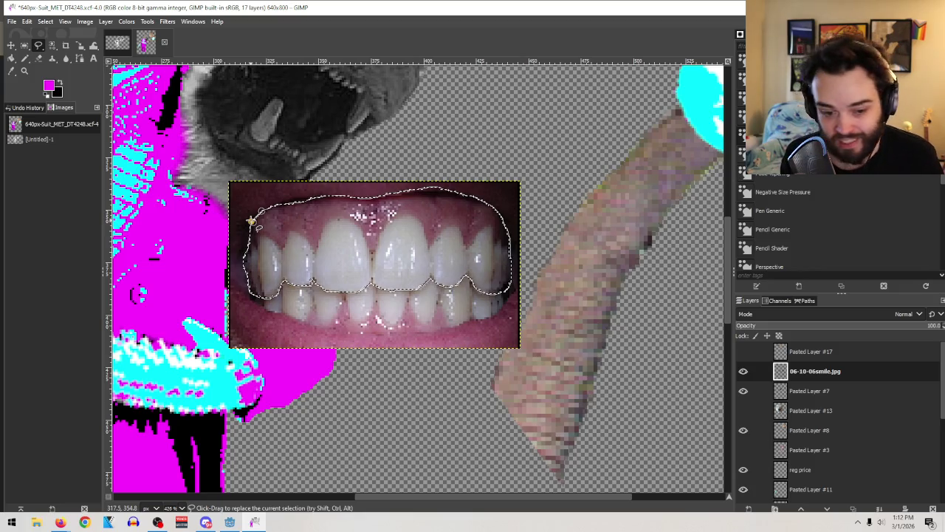
pyautogui.hotkey('ctrl', 'x')
pyautogui.hotkey('ctrl', 'v')
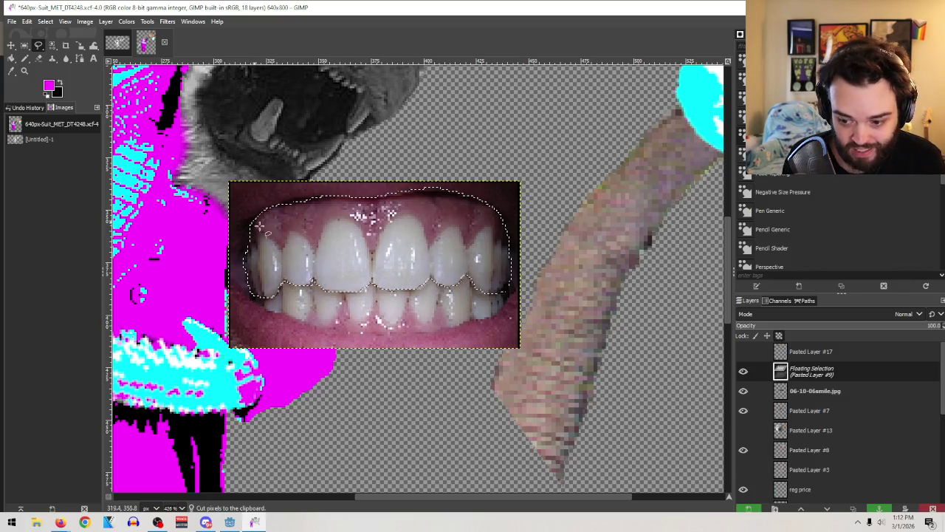
# Step: Turn the pasted teeth into their own layer and hide the smile photo layer
pyautogui.click(748, 509)
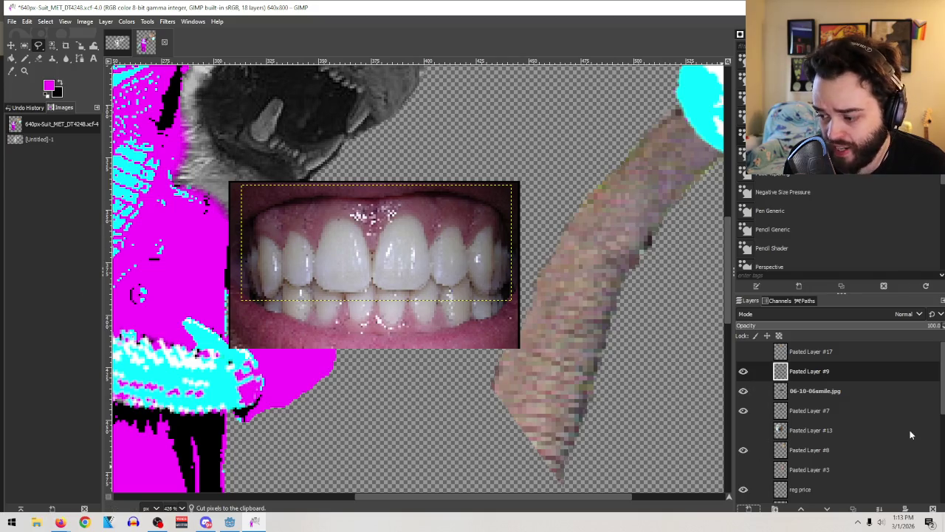
pyautogui.click(744, 397)
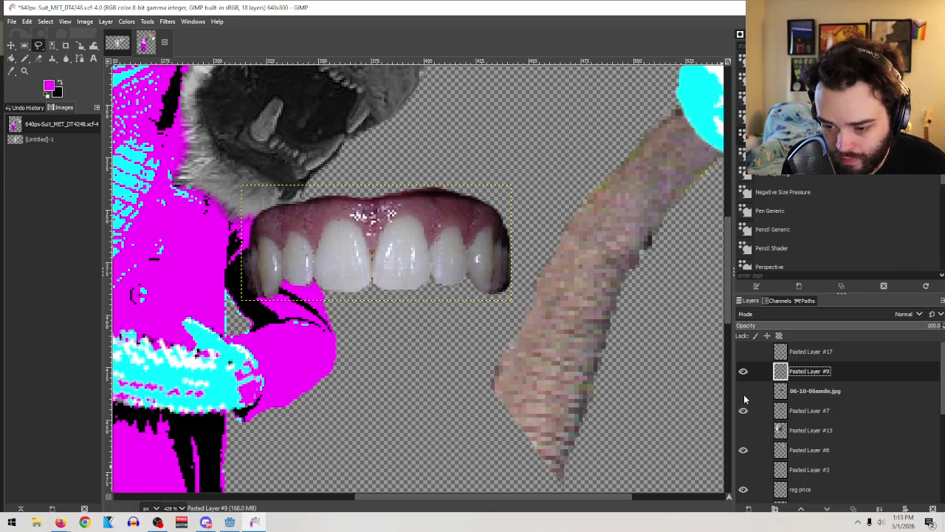
pyautogui.click(811, 392)
pyautogui.scroll(3, 161, 249)
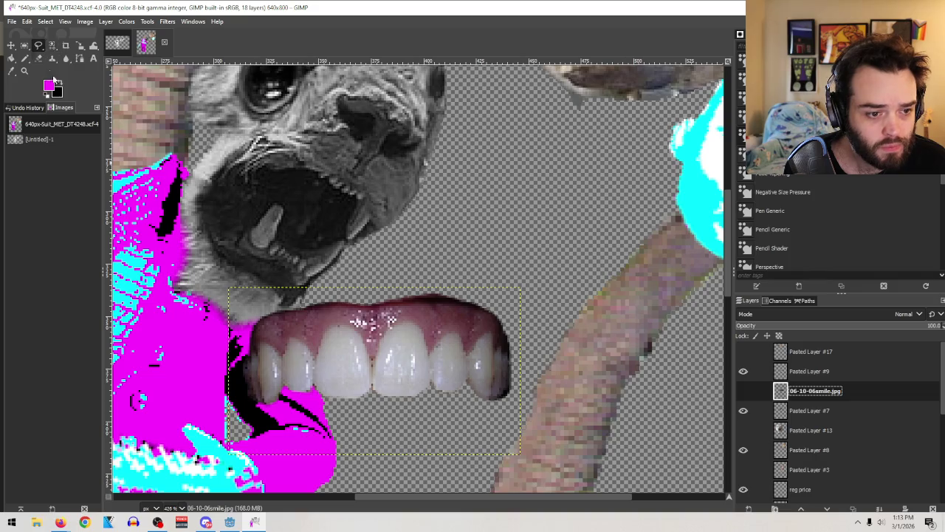
pyautogui.click(810, 371)
pyautogui.click(743, 371)
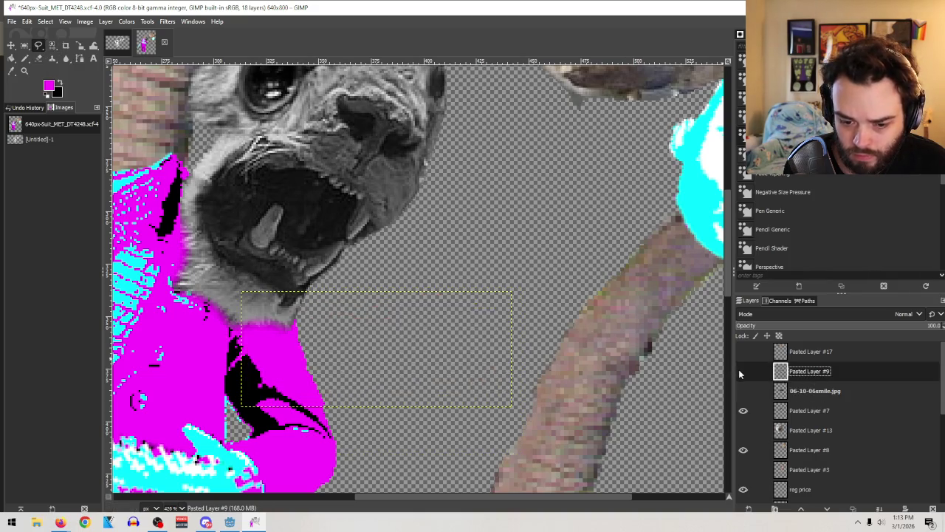
# Step: Duplicate the teeth layer, keeping its default name; a trial rotation is undone
pyautogui.rightClick(810, 374)
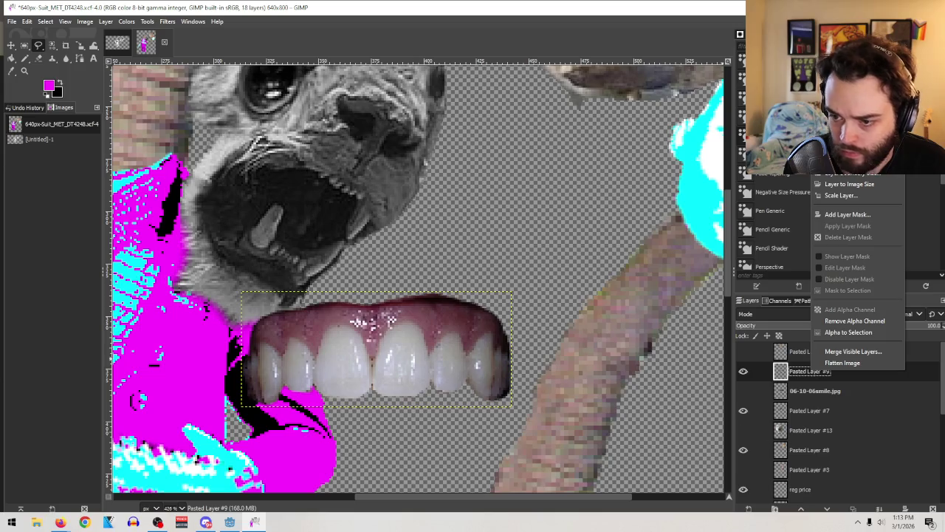
pyautogui.click(850, 123)
pyautogui.press('Return')
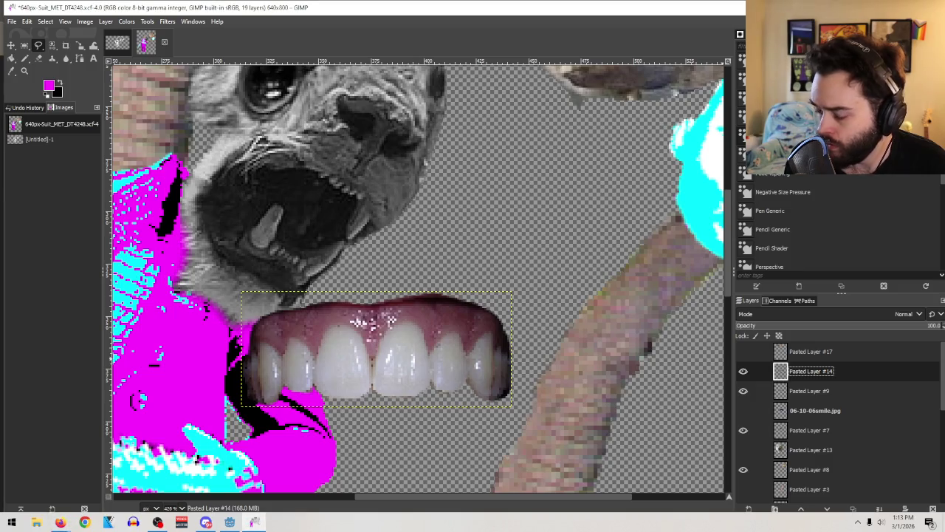
pyautogui.rightClick(80, 46)
pyautogui.click(109, 63)
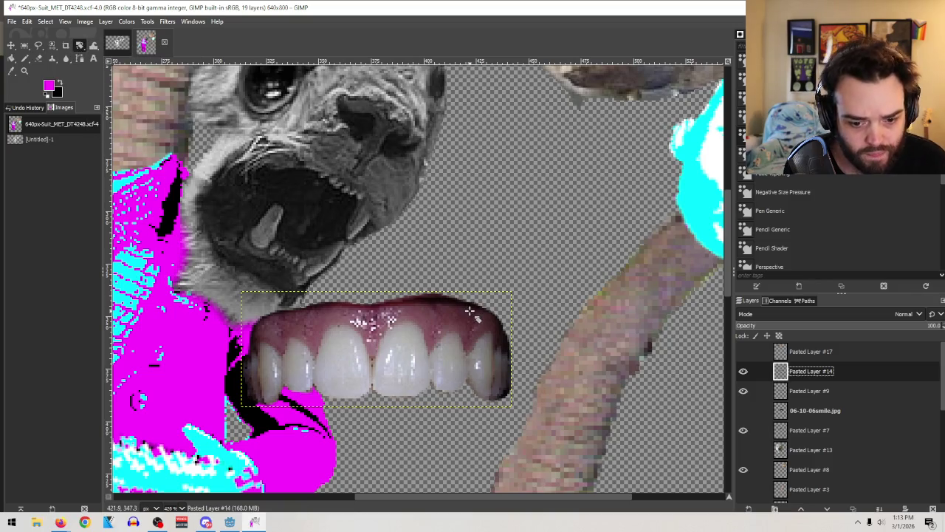
pyautogui.moveTo(478, 296); pyautogui.dragTo(487, 355)
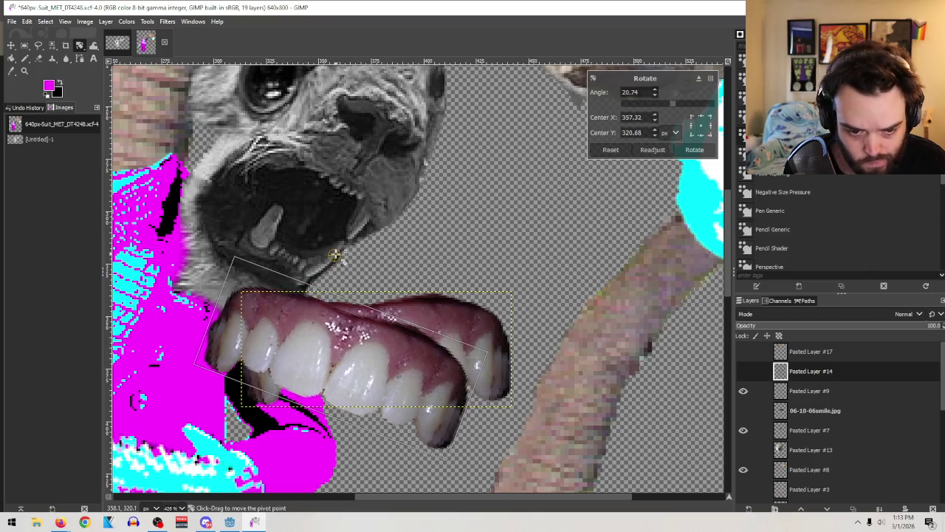
pyautogui.hotkey('ctrl', 'z')
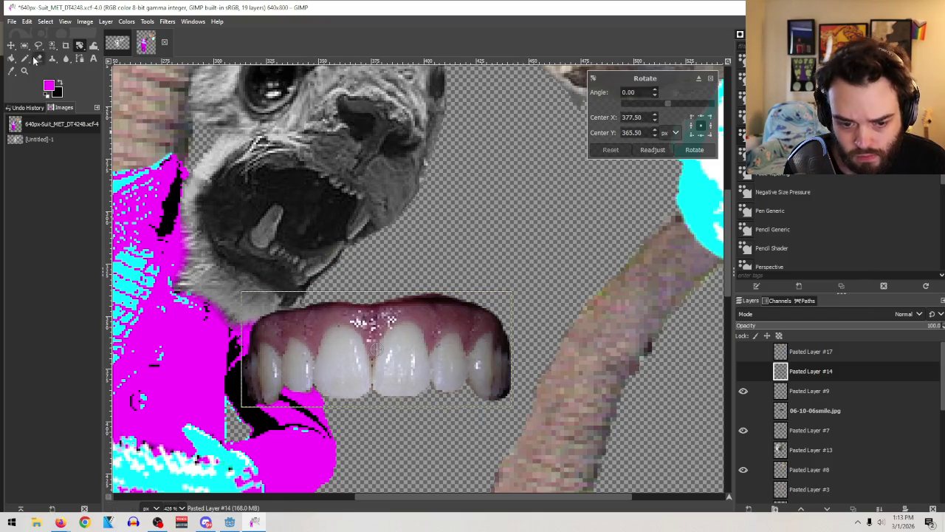
# Step: Move the teeth copy onto the dog's mouth and hide the original Pasted Layer #9
pyautogui.click(11, 45)
pyautogui.moveTo(416, 313); pyautogui.dragTo(347, 170)
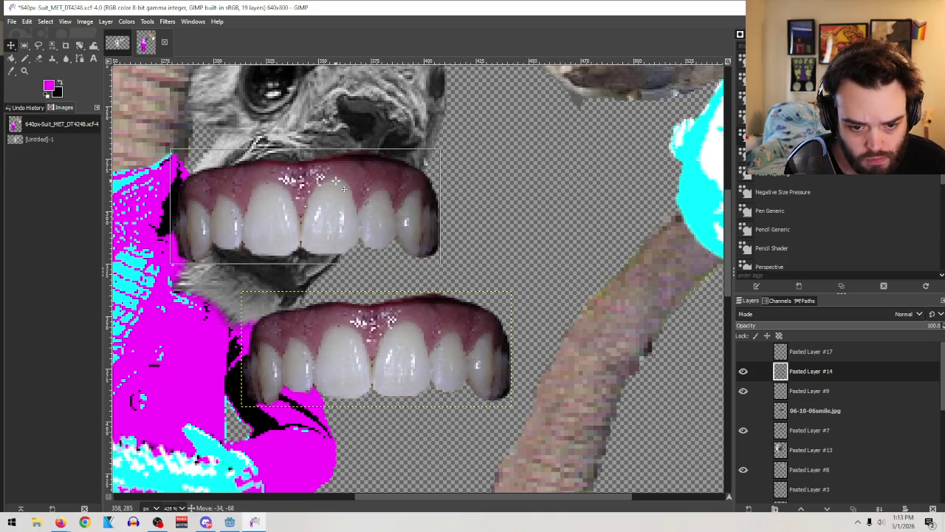
pyautogui.click(743, 372)
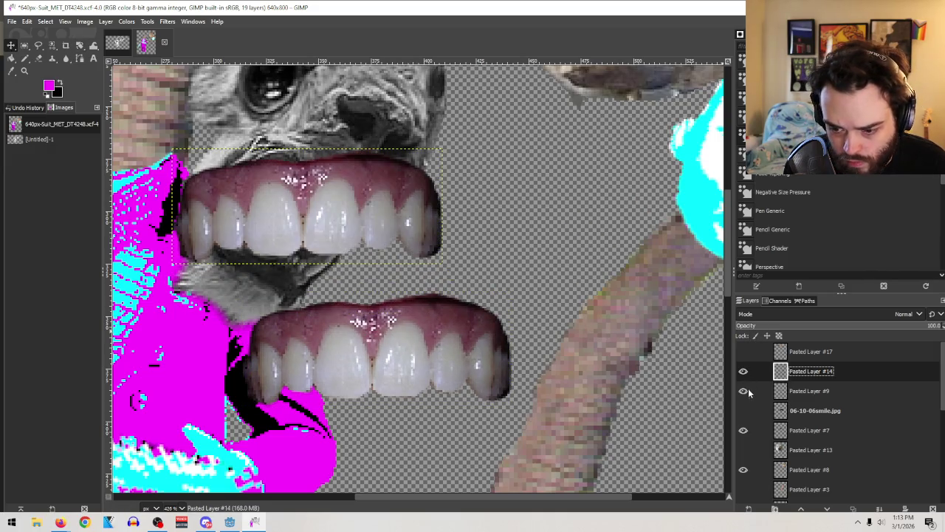
pyautogui.click(743, 391)
pyautogui.moveTo(318, 235); pyautogui.dragTo(334, 241)
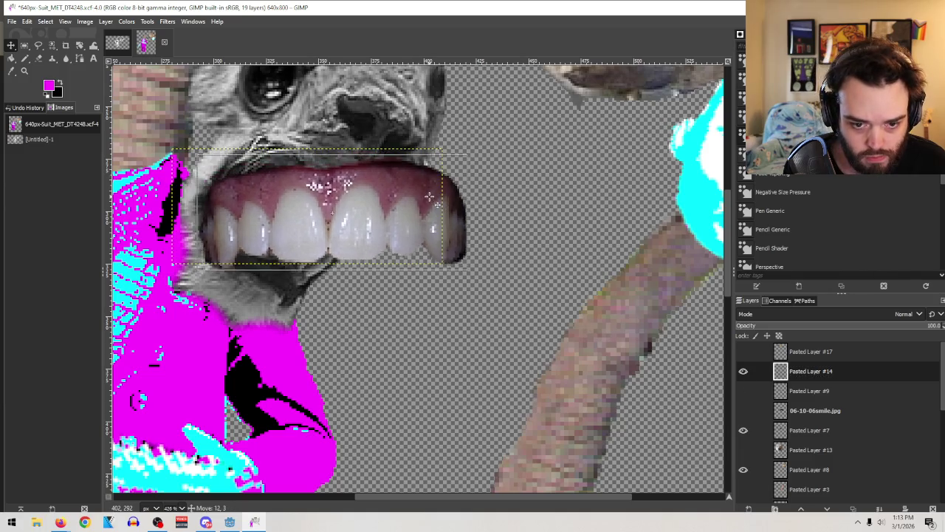
# Step: Shrink the teeth copy to 82×35 px and place it over the dog's upper mouth
pyautogui.click(76, 45)
pyautogui.moveTo(464, 210); pyautogui.dragTo(439, 276)
pyautogui.scroll(3, 436, 274)
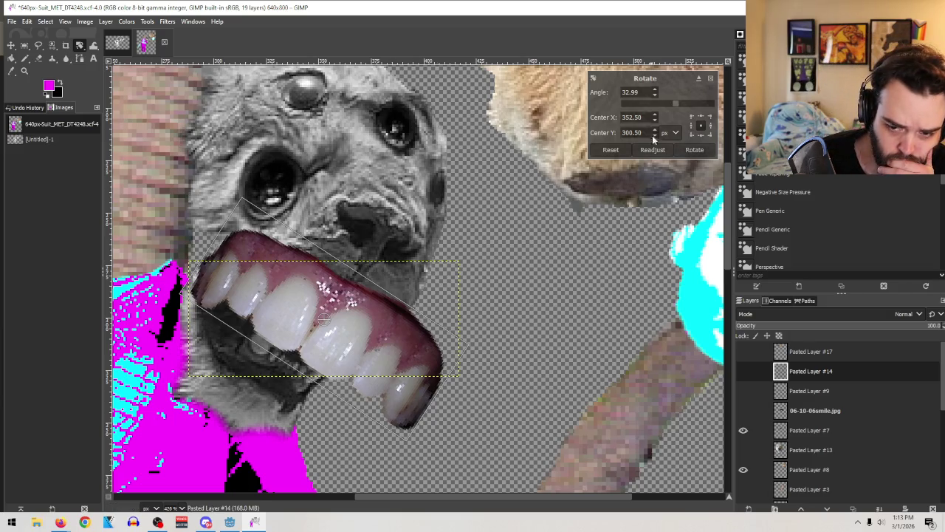
pyautogui.press('Escape')
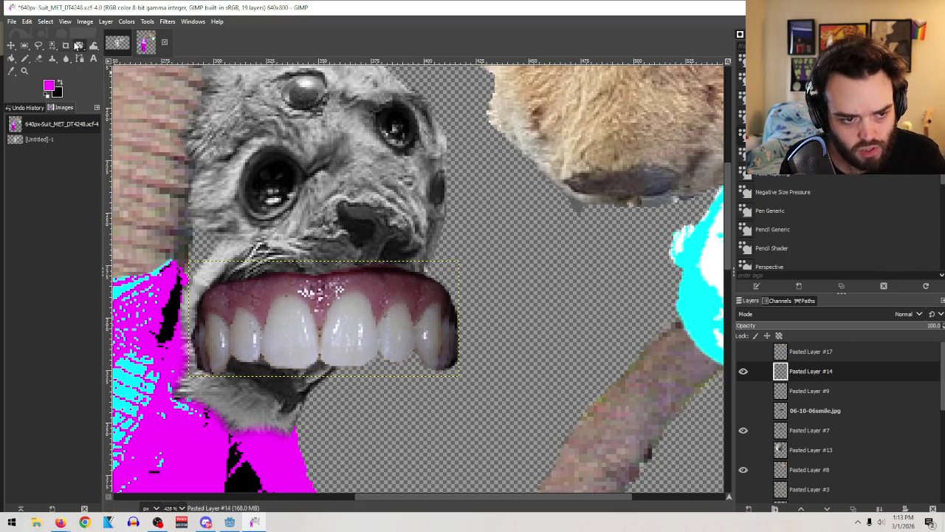
pyautogui.moveTo(77, 46); pyautogui.dragTo(118, 67)
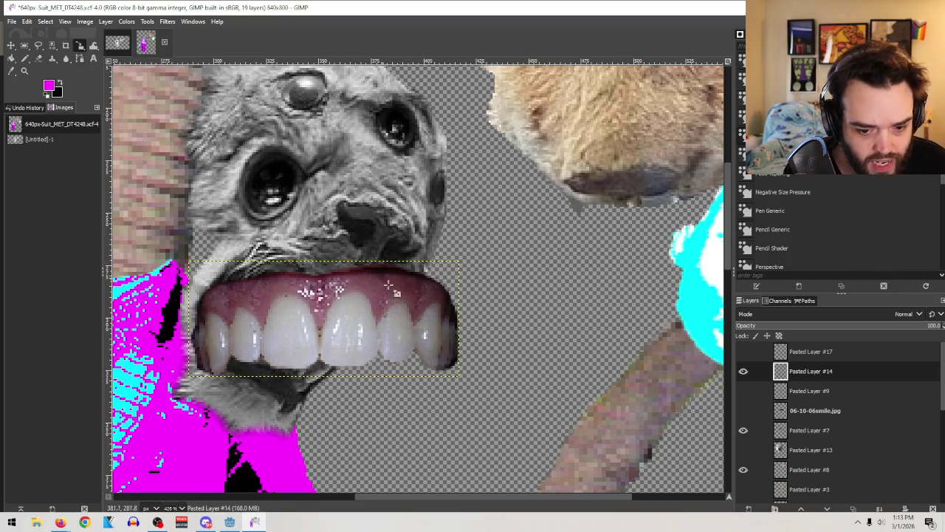
pyautogui.click(447, 322)
pyautogui.moveTo(446, 322); pyautogui.dragTo(360, 321)
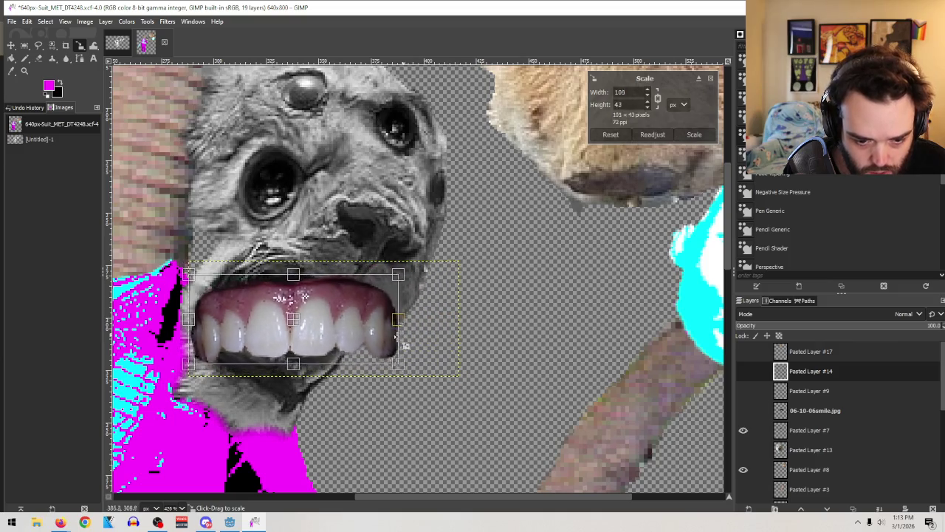
pyautogui.moveTo(274, 319)
pyautogui.mouseDown()
pyautogui.moveTo(328, 253)
pyautogui.moveTo(317, 276)
pyautogui.mouseUp()
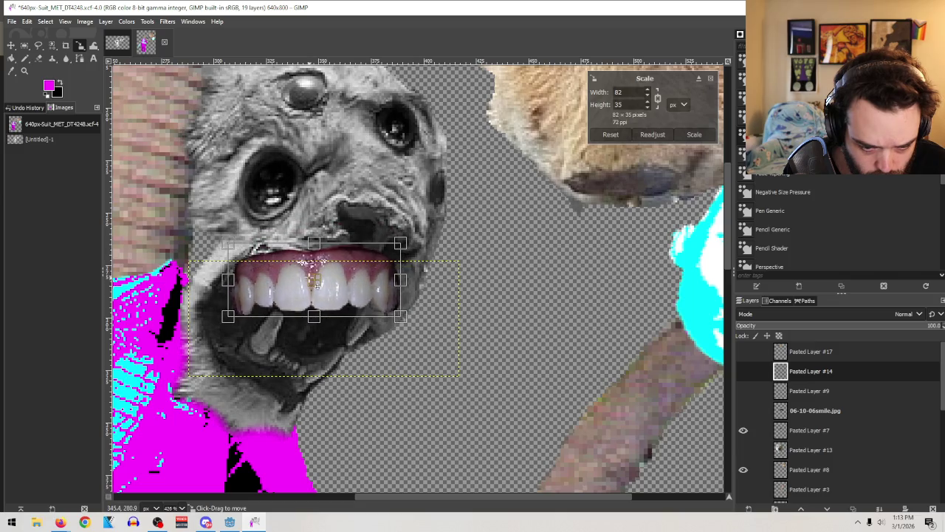
pyautogui.click(694, 135)
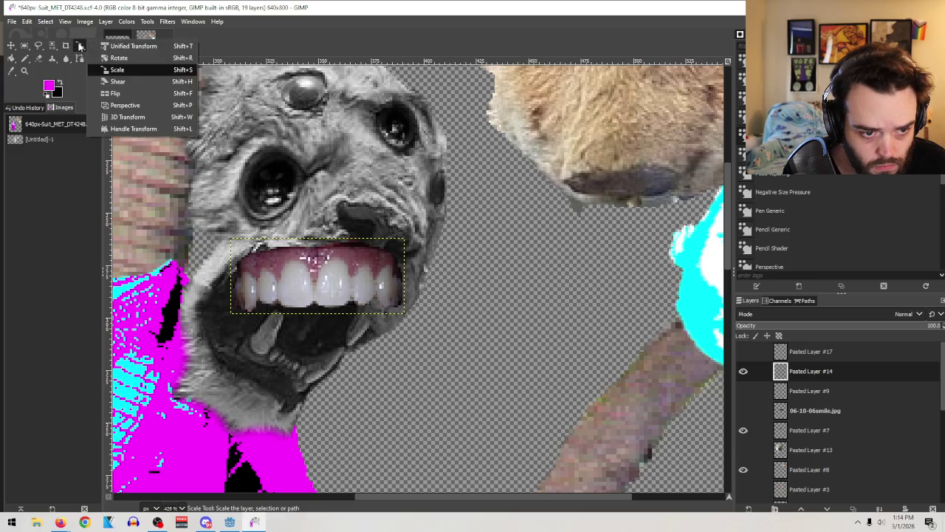
# Step: Rotate the small teeth layer by about 30 degrees
pyautogui.click(110, 59)
pyautogui.moveTo(356, 243); pyautogui.dragTo(388, 294)
pyautogui.moveTo(318, 276); pyautogui.dragTo(316, 274)
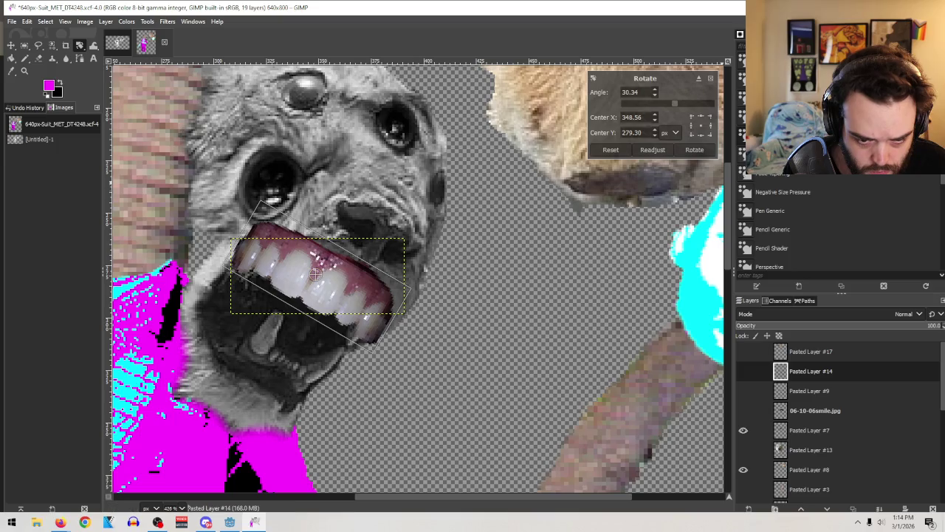
pyautogui.click(695, 150)
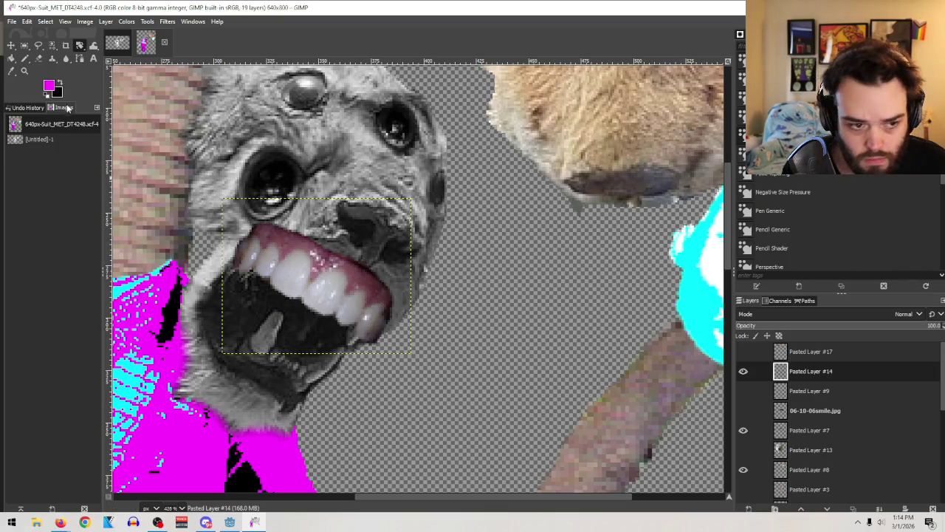
# Step: Shift the tilted teeth down-right into the mouth and lower opacity to 45
pyautogui.click(11, 45)
pyautogui.moveTo(334, 302); pyautogui.dragTo(349, 323)
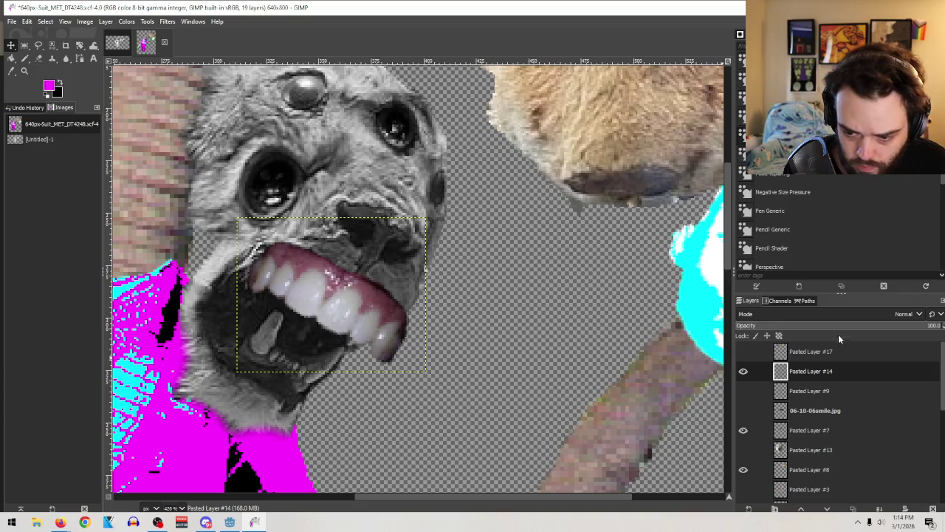
pyautogui.click(845, 325)
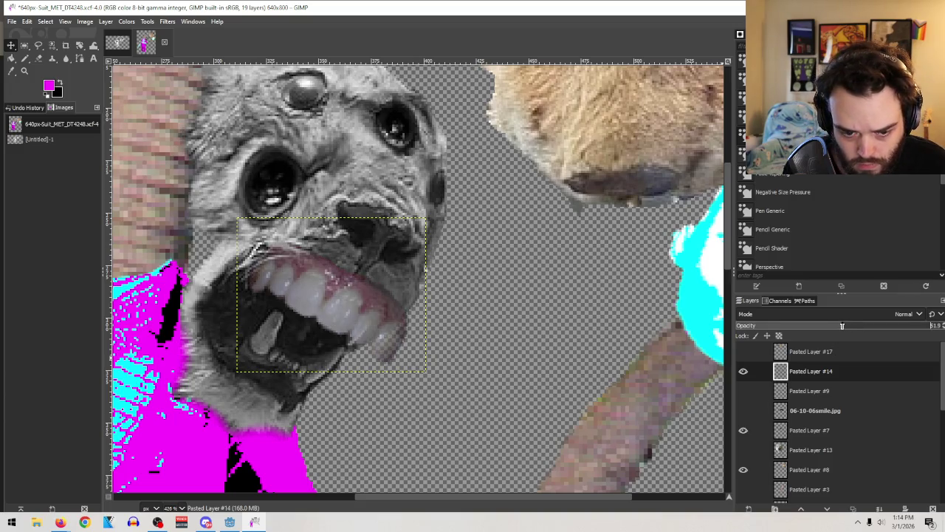
pyautogui.rightClick(831, 373)
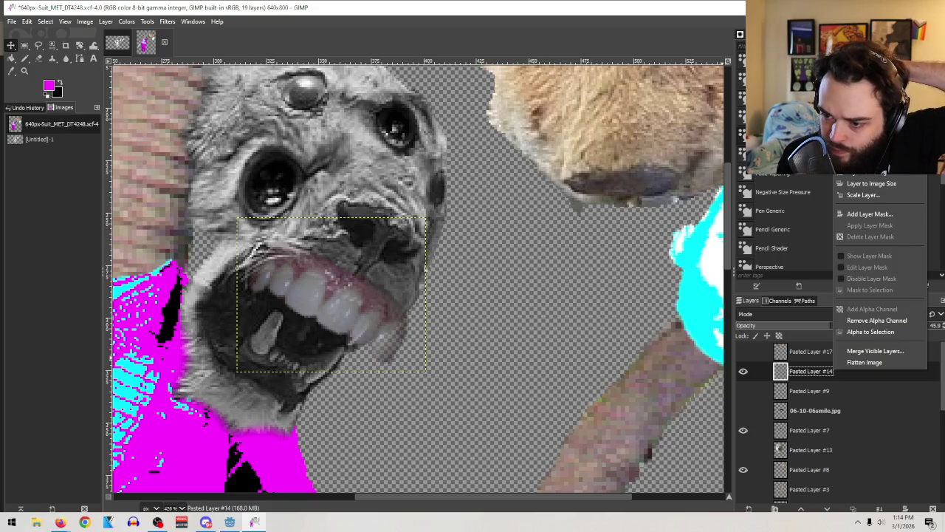
# Step: Duplicate the teeth layer as a hidden backup and select Pasted Layer #14
pyautogui.hotkey('shift', 'ctrl', 'd')
pyautogui.click(744, 371)
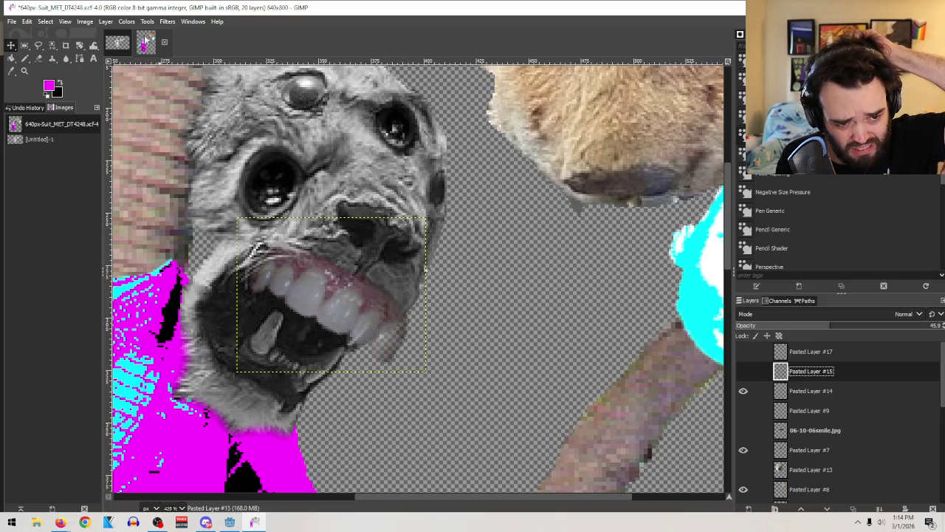
pyautogui.moveTo(80, 45); pyautogui.dragTo(129, 80)
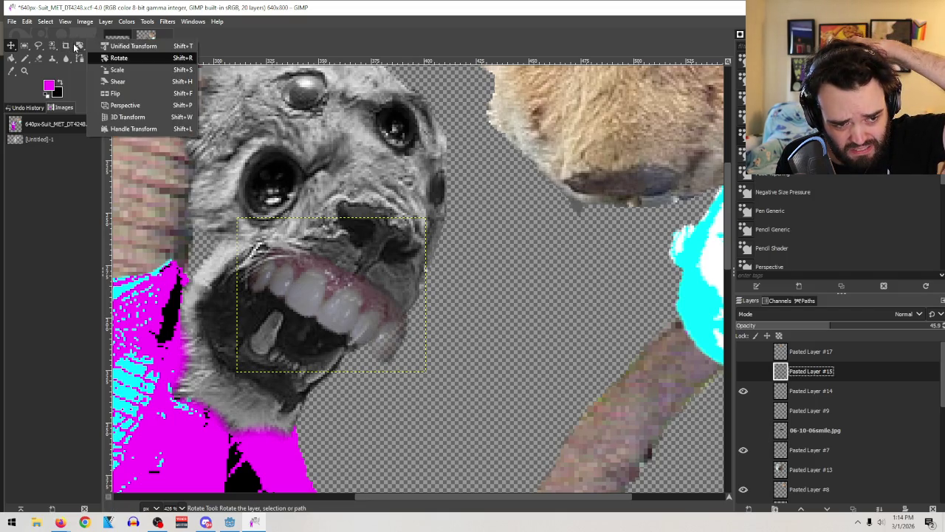
pyautogui.click(130, 82)
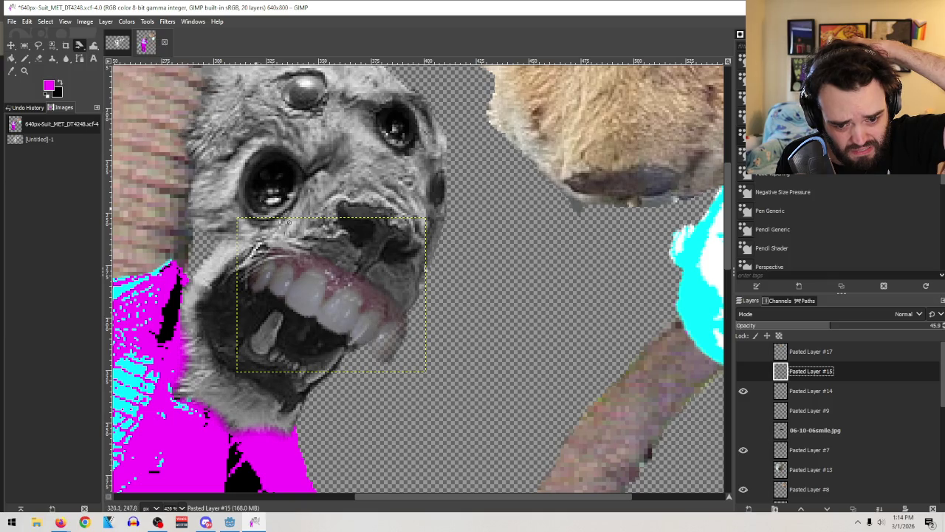
pyautogui.click(820, 391)
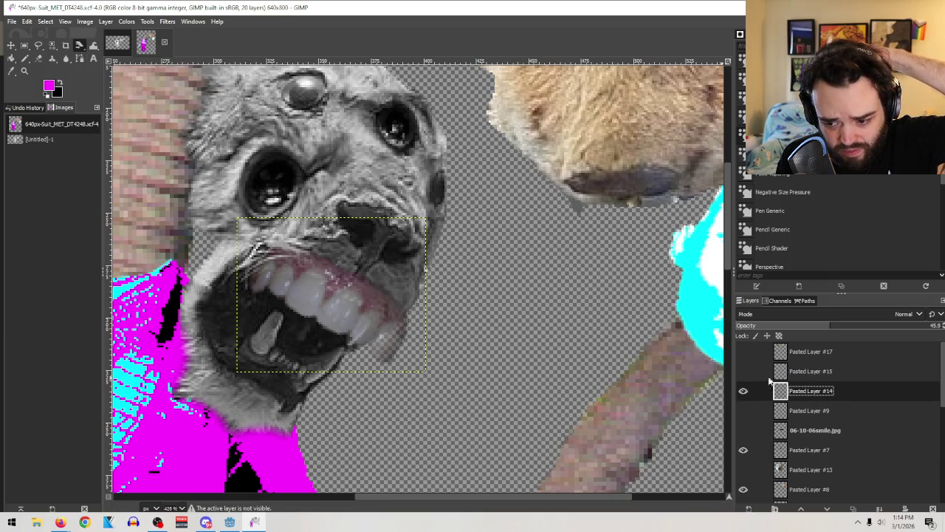
# Step: Shear Pasted Layer #14 horizontally by about -26 and raise its opacity to 100
pyautogui.click(366, 315)
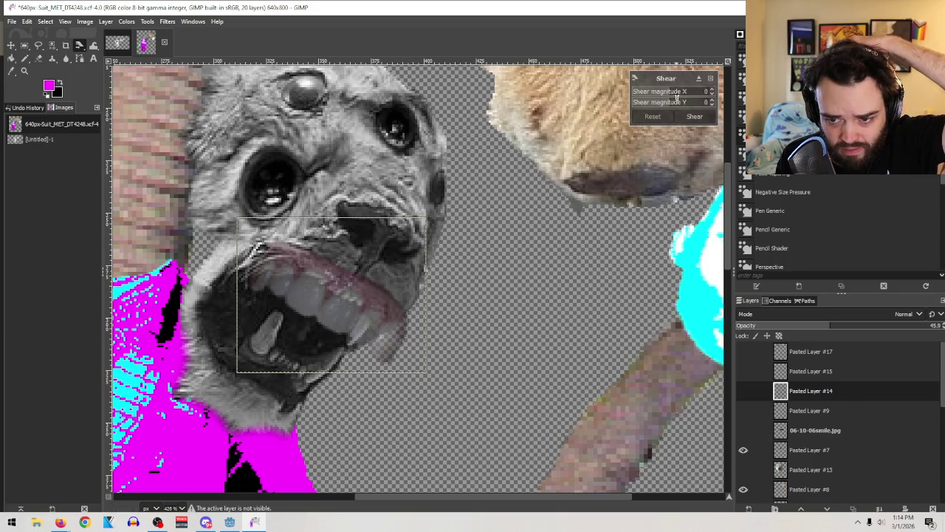
pyautogui.moveTo(672, 91); pyautogui.dragTo(669, 91)
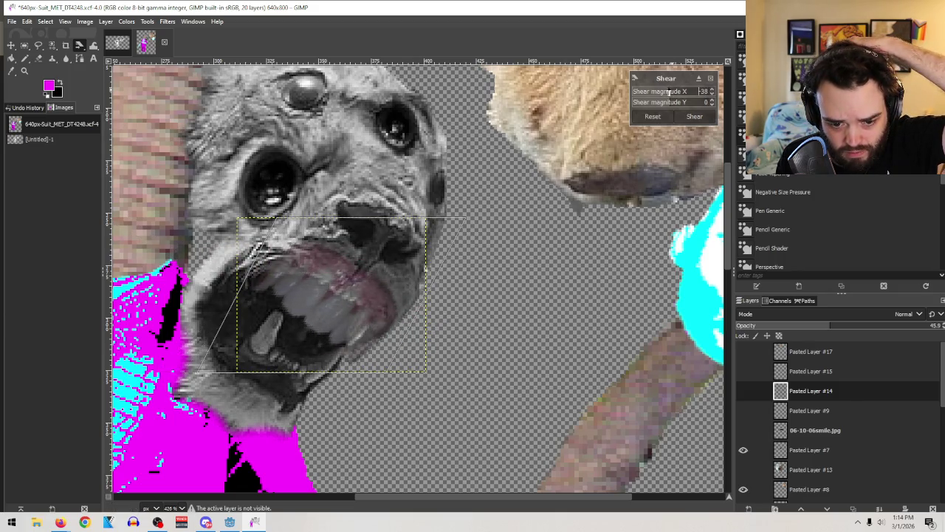
pyautogui.moveTo(670, 96); pyautogui.dragTo(671, 92)
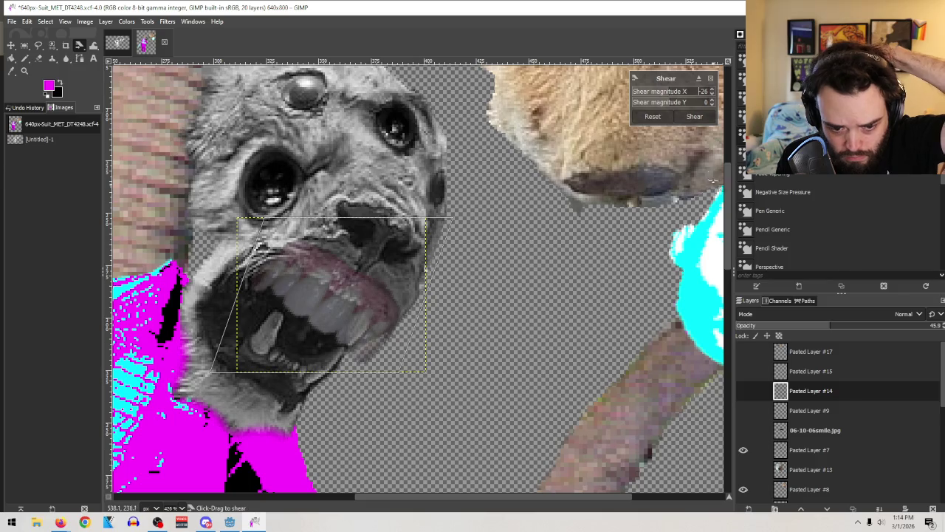
pyautogui.click(695, 117)
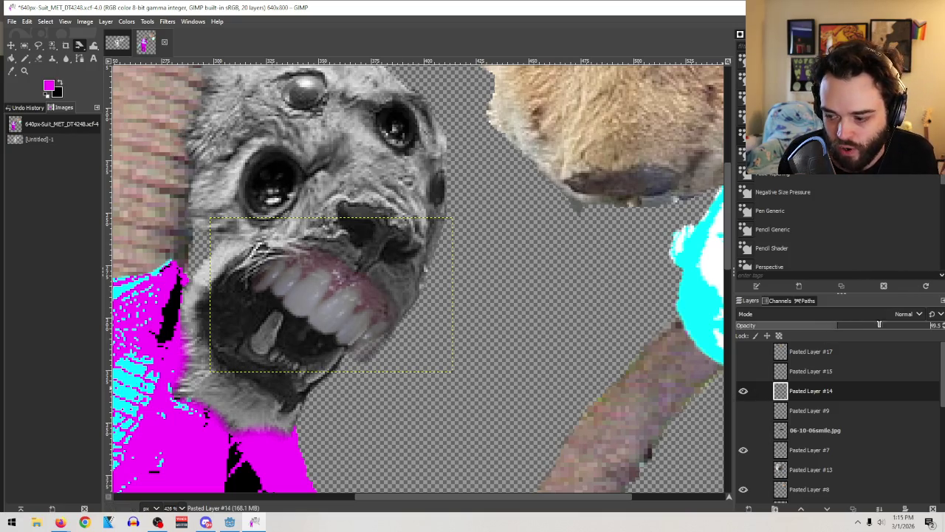
pyautogui.moveTo(879, 325); pyautogui.dragTo(942, 325)
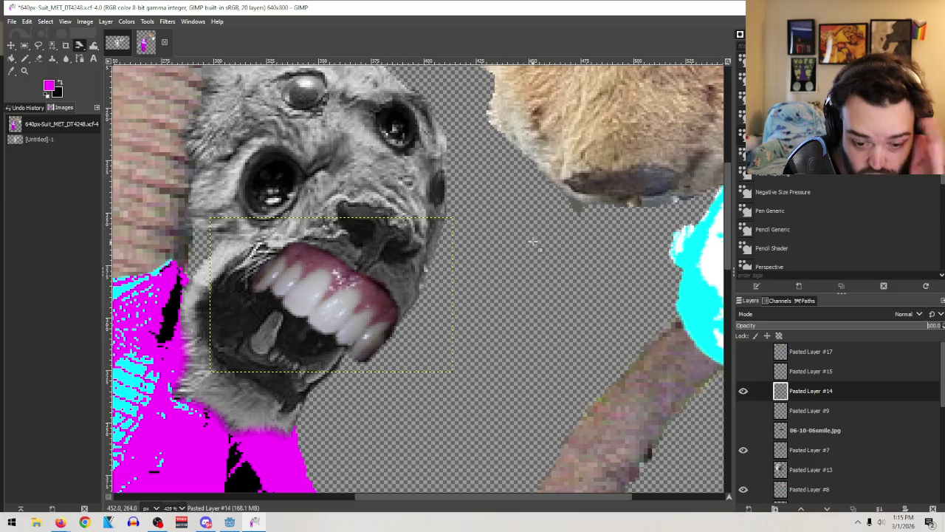
# Step: Erase the grey fringe at the lower right of the slanted teeth on Pasted Layer #14
pyautogui.click(39, 58)
pyautogui.moveTo(410, 306); pyautogui.dragTo(391, 332)
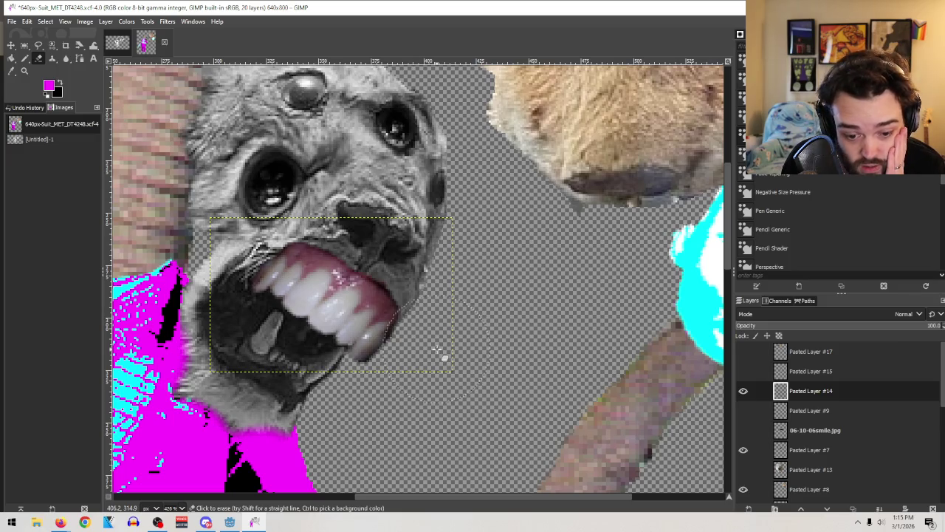
pyautogui.moveTo(438, 350); pyautogui.dragTo(436, 345)
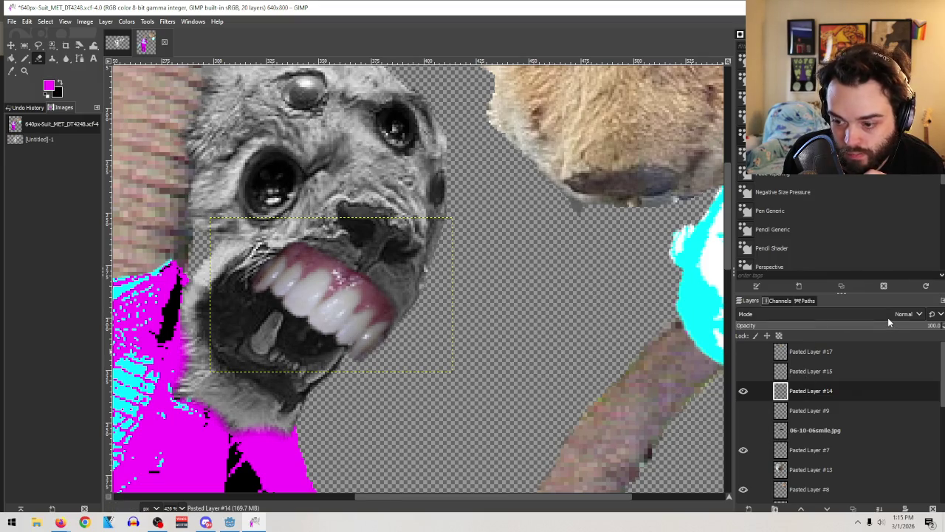
pyautogui.rightClick(825, 392)
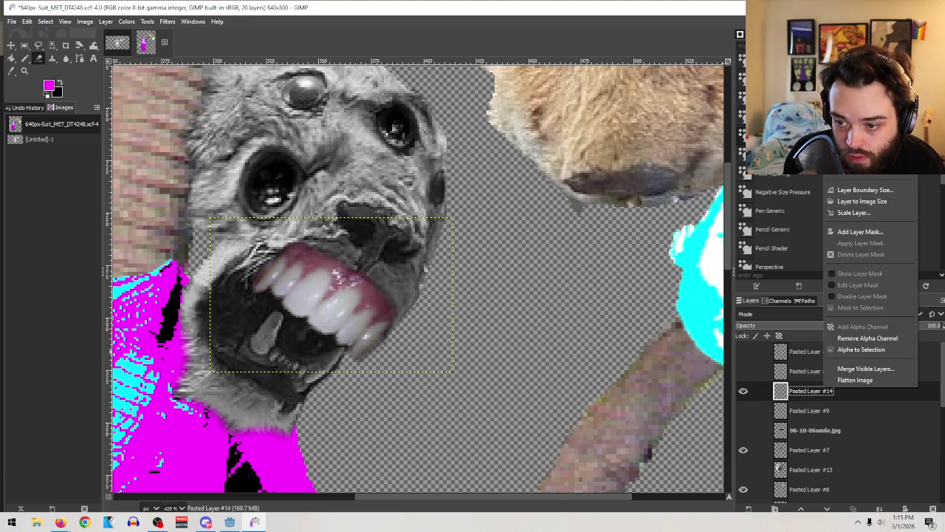
# Step: Add a new teeth layer above Pasted Layer #14 and hide the pink teeth
pyautogui.click(856, 163)
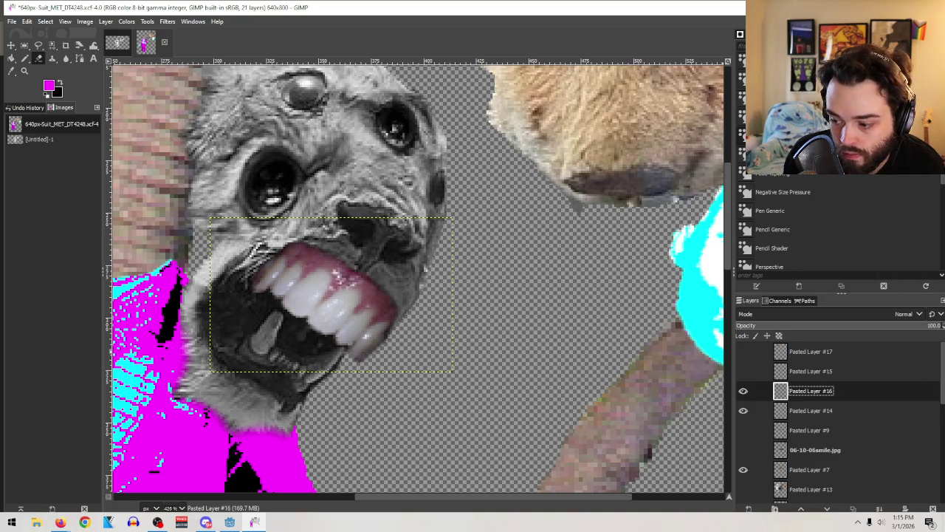
pyautogui.click(743, 410)
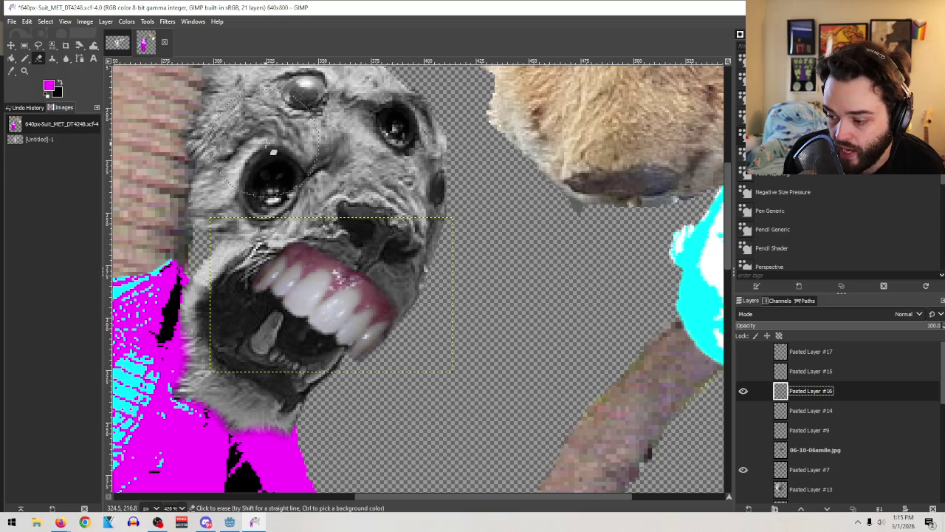
pyautogui.click(127, 21)
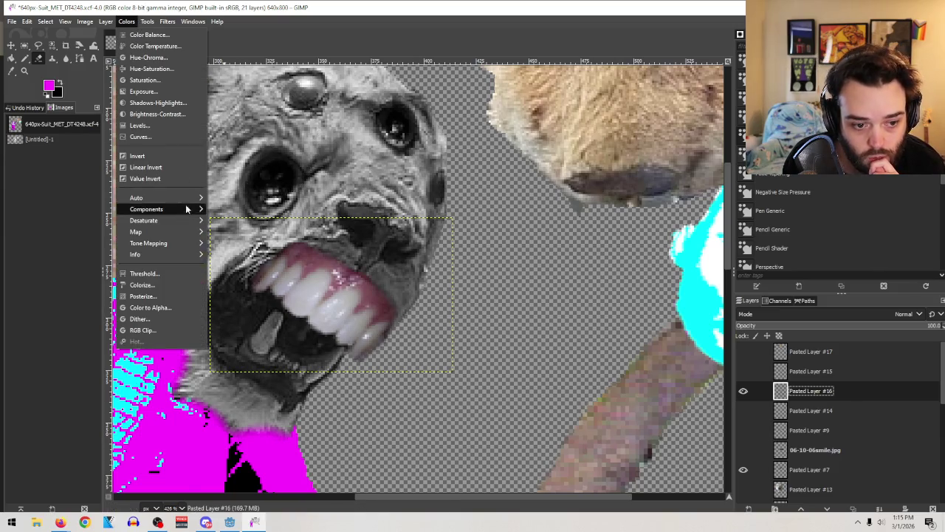
pyautogui.press('Escape')
pyautogui.press('Escape')
pyautogui.hotkey('shift', 's')
pyautogui.click(364, 301)
# Step: Scale Pasted Layer #16 to 74×53 px and fit it inside the dog's mouth
pyautogui.moveTo(364, 301)
pyautogui.mouseDown()
pyautogui.moveTo(396, 302)
pyautogui.moveTo(337, 308)
pyautogui.mouseUp()
pyautogui.moveTo(387, 384)
pyautogui.mouseDown()
pyautogui.moveTo(199, 301)
pyautogui.moveTo(228, 328)
pyautogui.mouseUp()
pyautogui.moveTo(228, 220); pyautogui.dragTo(278, 262)
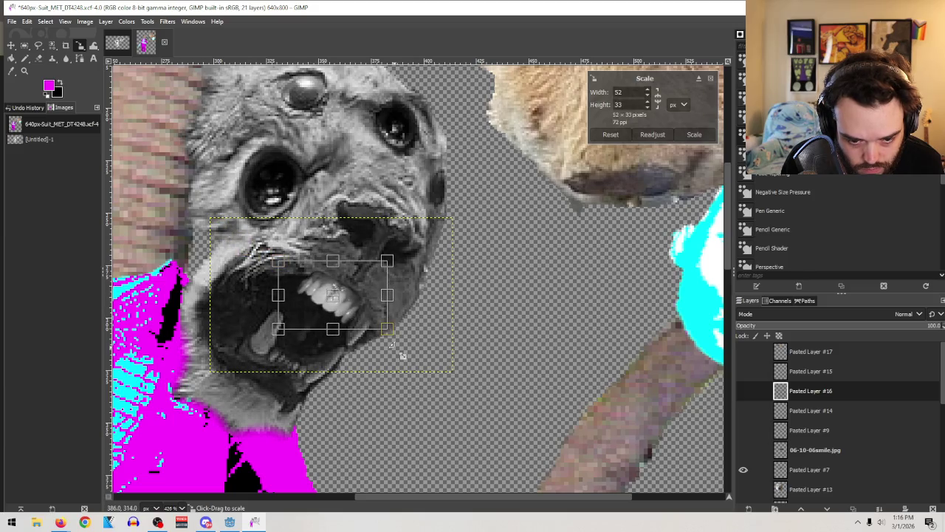
pyautogui.moveTo(403, 355); pyautogui.dragTo(440, 395)
pyautogui.moveTo(280, 263); pyautogui.dragTo(248, 249)
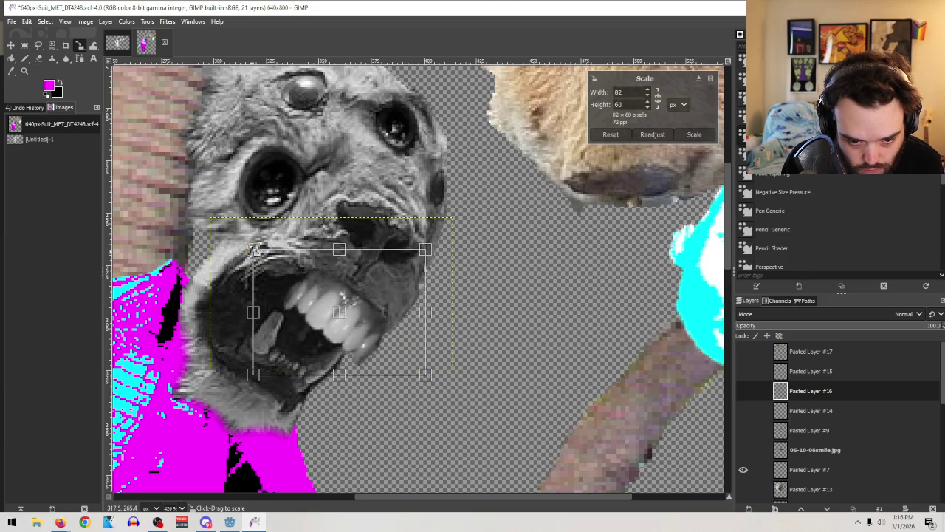
pyautogui.moveTo(337, 312); pyautogui.dragTo(327, 301)
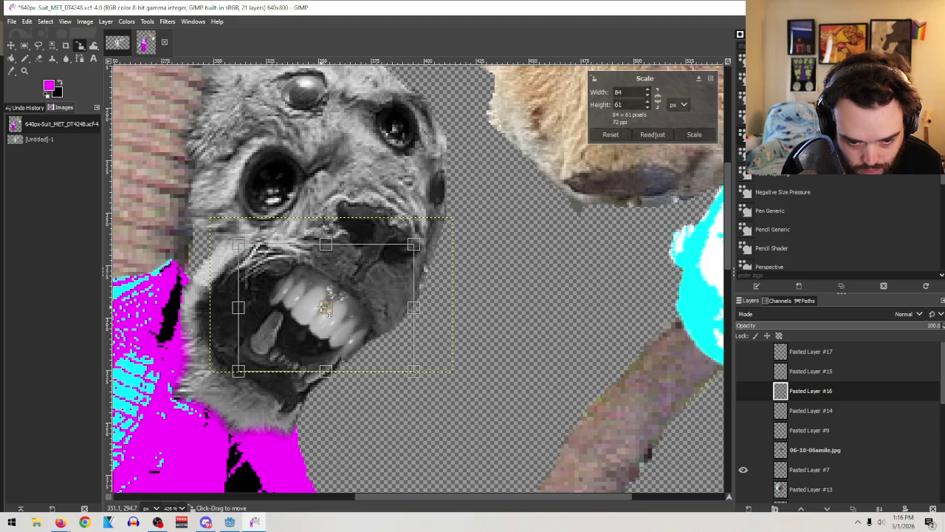
pyautogui.moveTo(414, 369); pyautogui.dragTo(396, 362)
pyautogui.moveTo(341, 291); pyautogui.dragTo(339, 302)
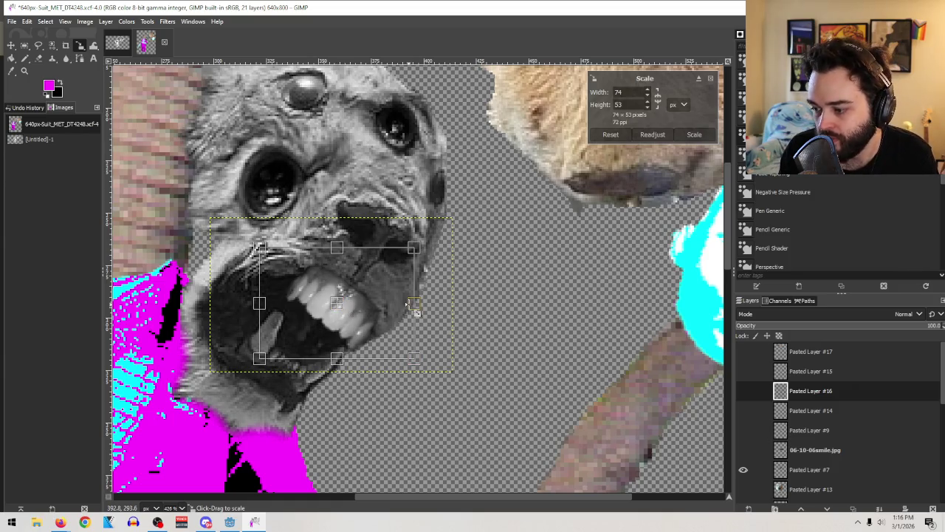
pyautogui.click(695, 135)
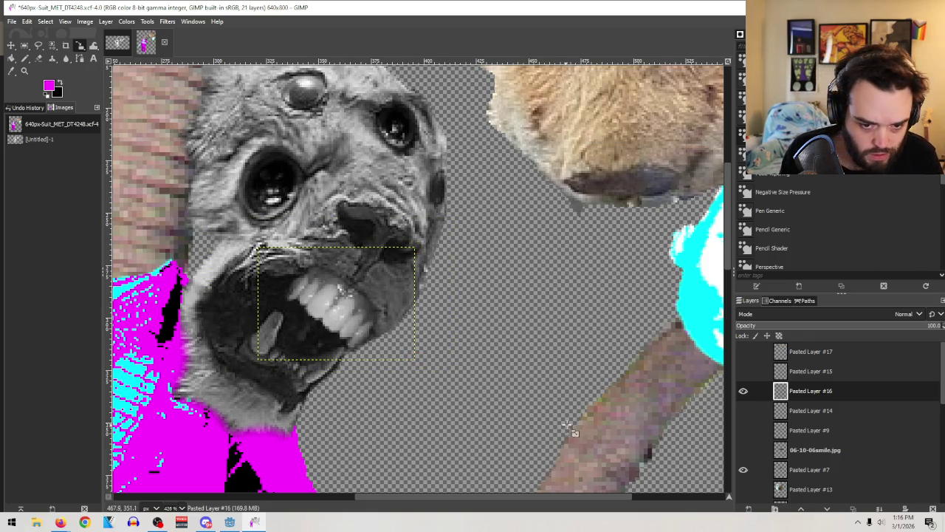
# Step: Keep the new teeth layer at full opacity and erase its top-right corner
pyautogui.click(877, 325)
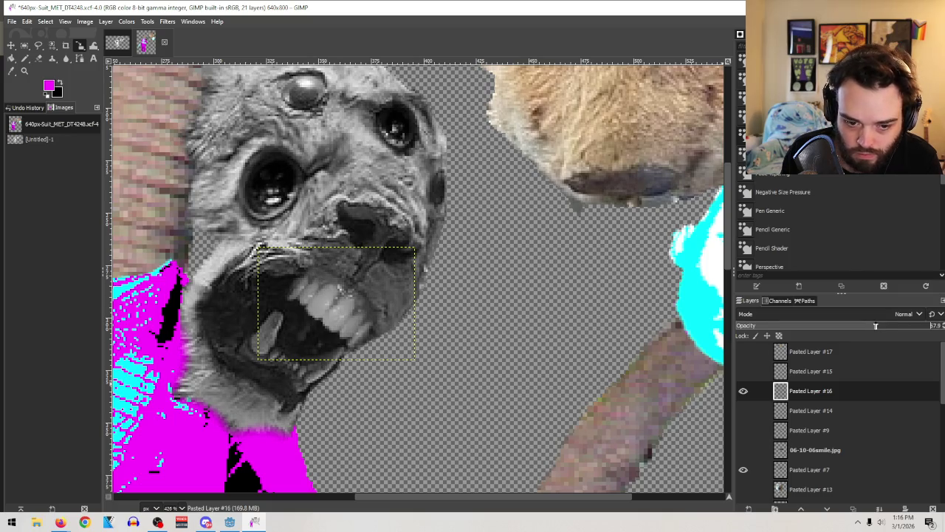
pyautogui.hotkey('shift', 'e')
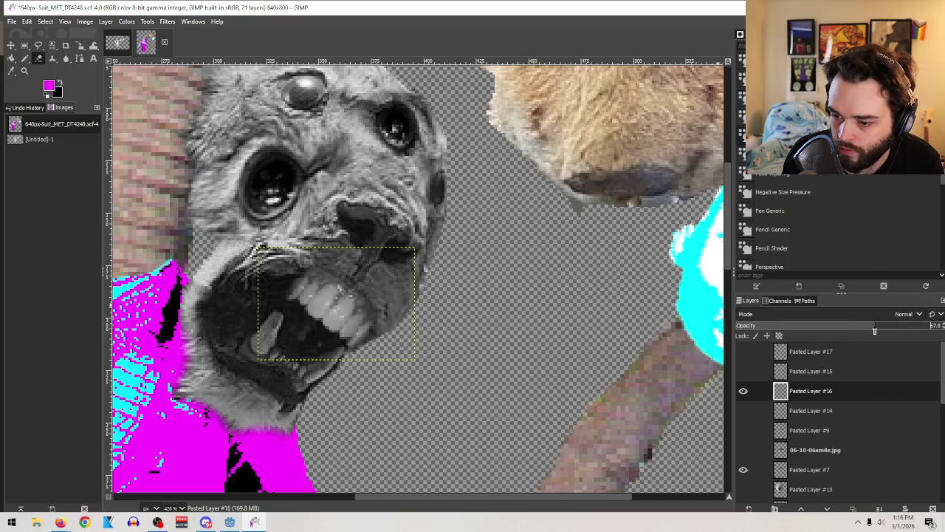
pyautogui.moveTo(874, 329); pyautogui.dragTo(942, 329)
pyautogui.click(401, 271)
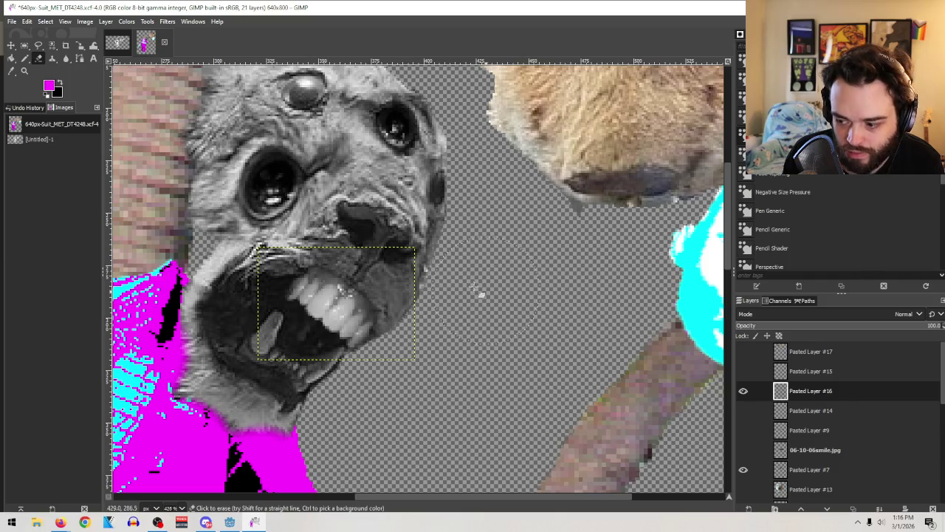
# Step: Erase the leftover pixels to the right of the teeth on Pasted Layer #16
pyautogui.moveTo(473, 287)
pyautogui.mouseDown()
pyautogui.moveTo(407, 282)
pyautogui.moveTo(345, 224)
pyautogui.moveTo(432, 304)
pyautogui.moveTo(373, 255)
pyautogui.mouseUp()
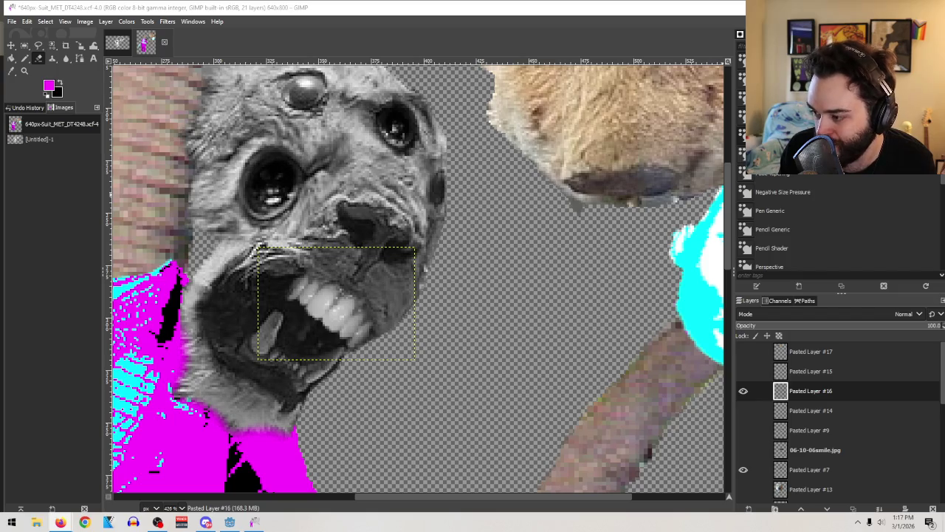
pyautogui.hotkey('alt', 'Tab')
pyautogui.moveTo(613, 44); pyautogui.dragTo(492, 109)
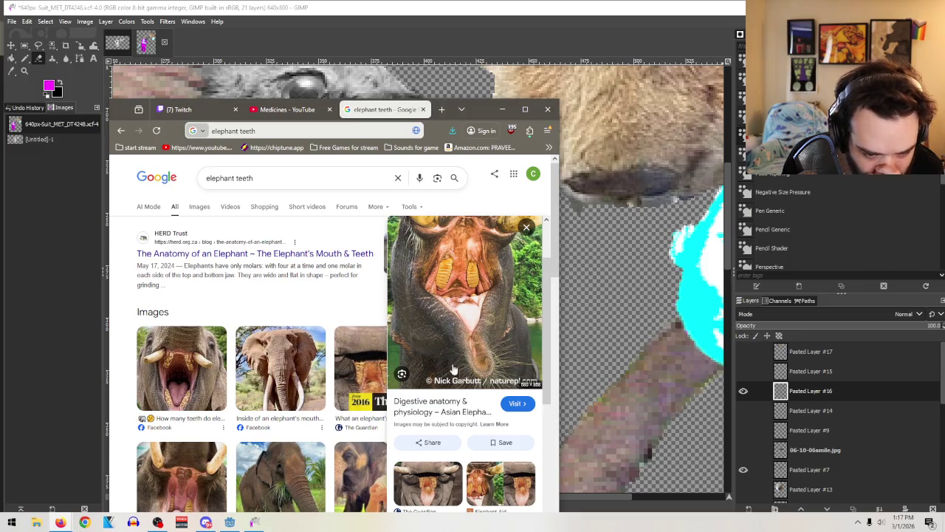
pyautogui.click(188, 392)
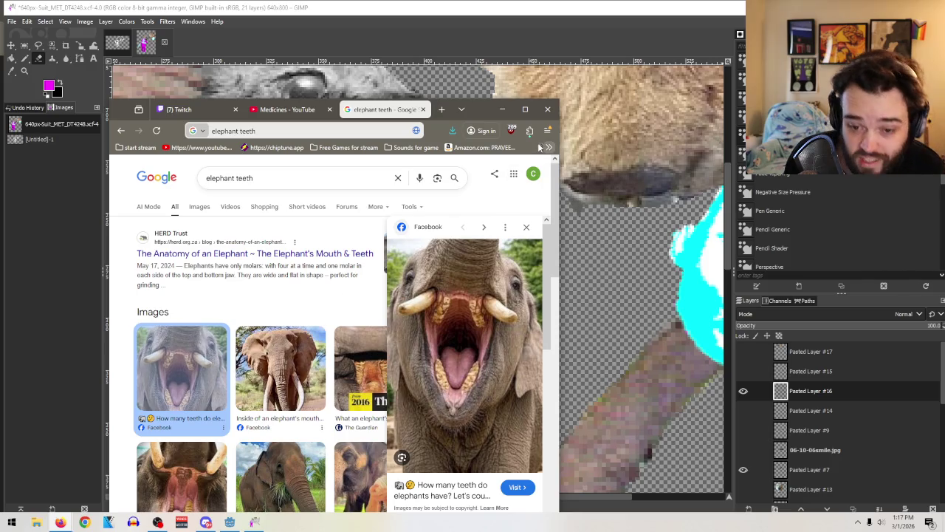
pyautogui.hotkey('alt', 'Tab')
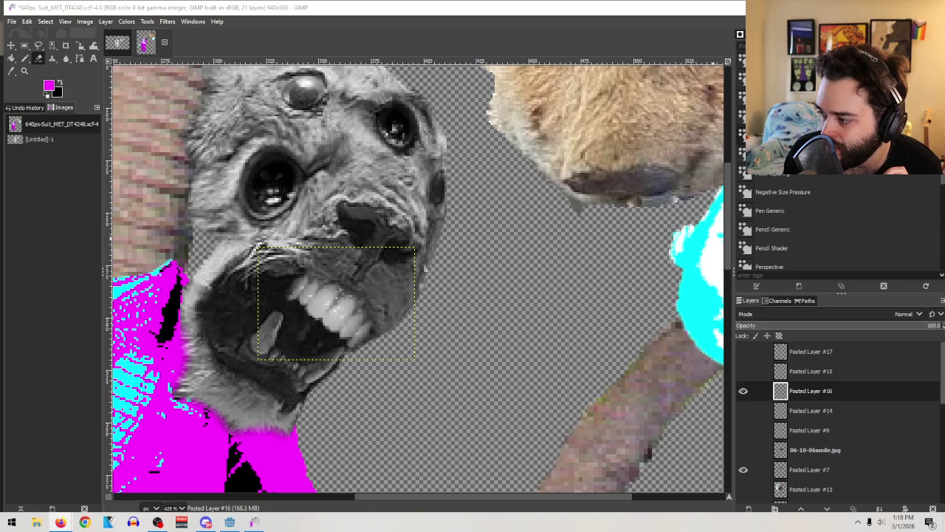
# Step: Zoom out, merge Pasted Layer #16 into Pasted Layer #7, and move the head lower right
pyautogui.press('z')
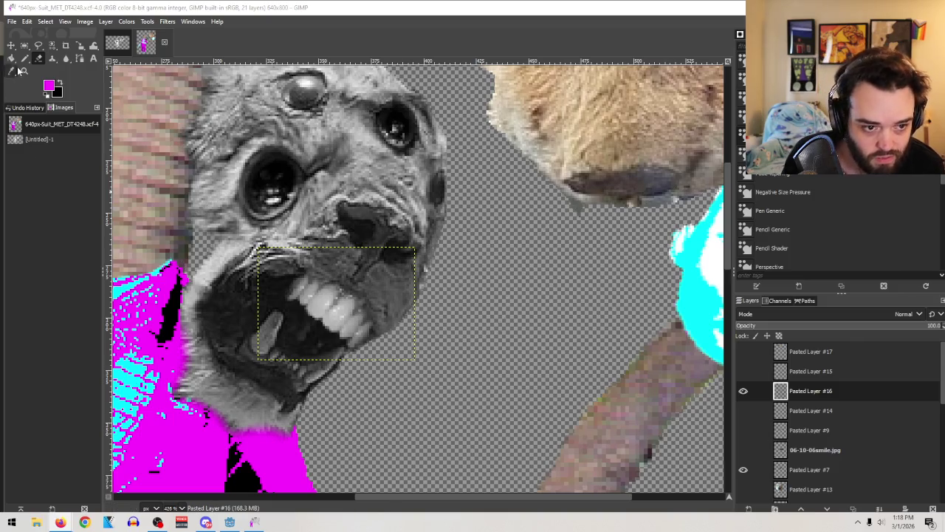
pyautogui.scroll(-3, 410, 220)
pyautogui.scroll(-2, 411, 221)
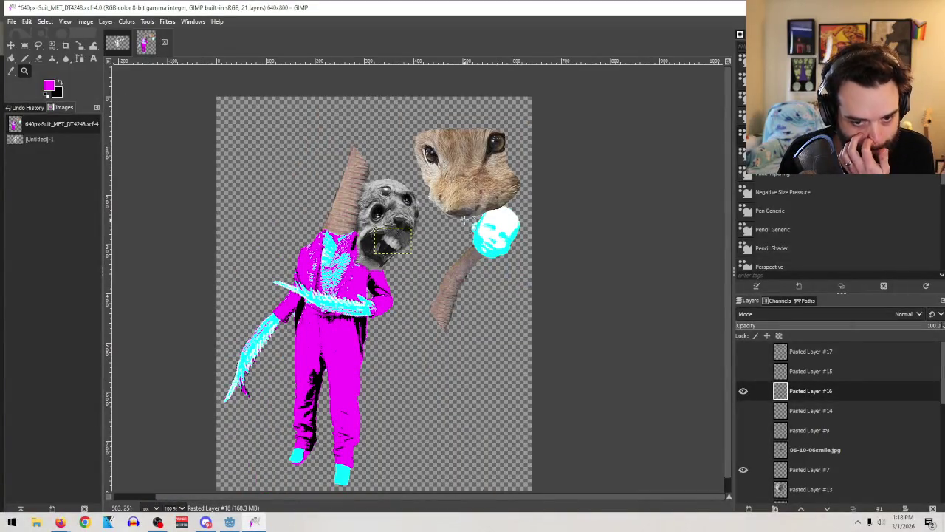
pyautogui.click(744, 471)
pyautogui.moveTo(840, 391); pyautogui.dragTo(808, 453)
pyautogui.click(879, 510)
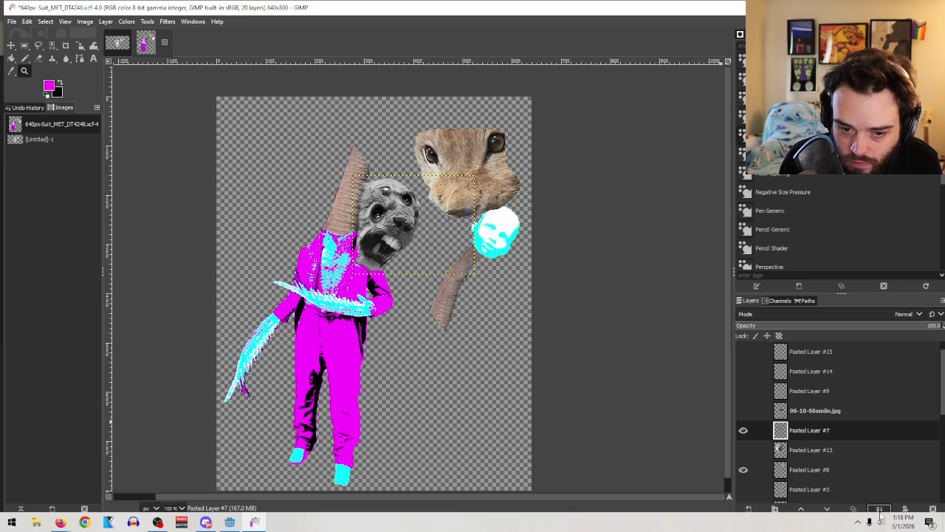
pyautogui.click(11, 45)
pyautogui.moveTo(389, 211)
pyautogui.mouseDown()
pyautogui.moveTo(387, 153)
pyautogui.moveTo(494, 334)
pyautogui.mouseUp()
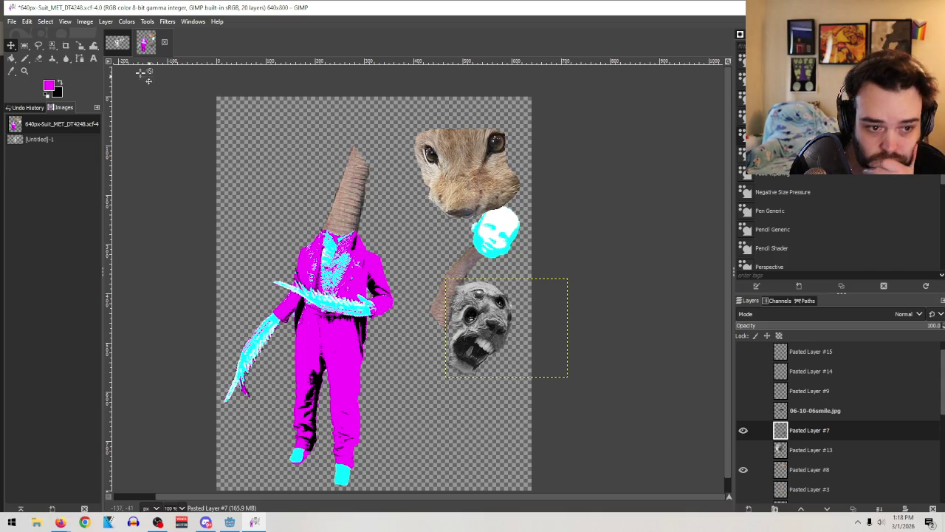
# Step: Scale Pasted Layer #7's grey fanged head up to 224 × 197 px
pyautogui.click(80, 46)
pyautogui.click(477, 337)
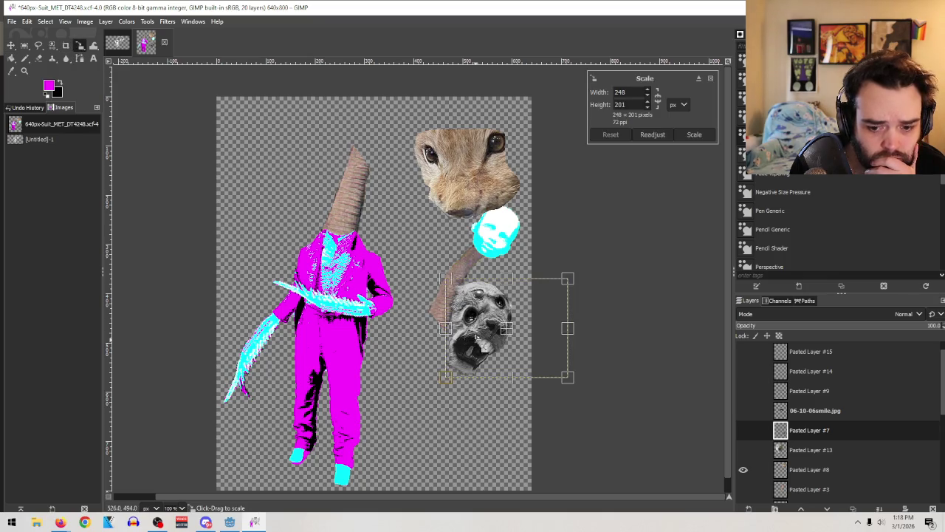
pyautogui.moveTo(446, 378)
pyautogui.mouseDown()
pyautogui.moveTo(442, 478)
pyautogui.moveTo(355, 340)
pyautogui.moveTo(466, 372)
pyautogui.moveTo(419, 447)
pyautogui.moveTo(432, 456)
pyautogui.mouseUp()
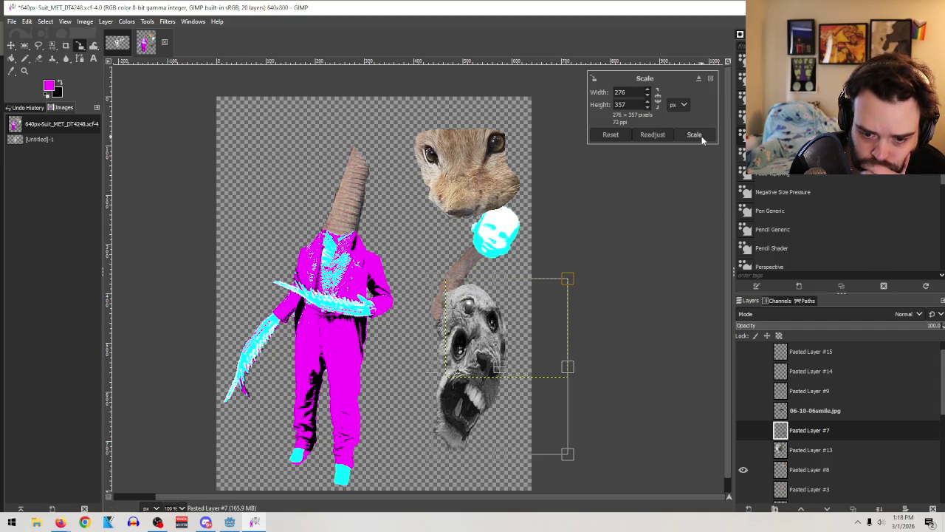
pyautogui.moveTo(497, 458)
pyautogui.mouseDown()
pyautogui.moveTo(519, 416)
pyautogui.moveTo(528, 420)
pyautogui.moveTo(550, 391)
pyautogui.mouseUp()
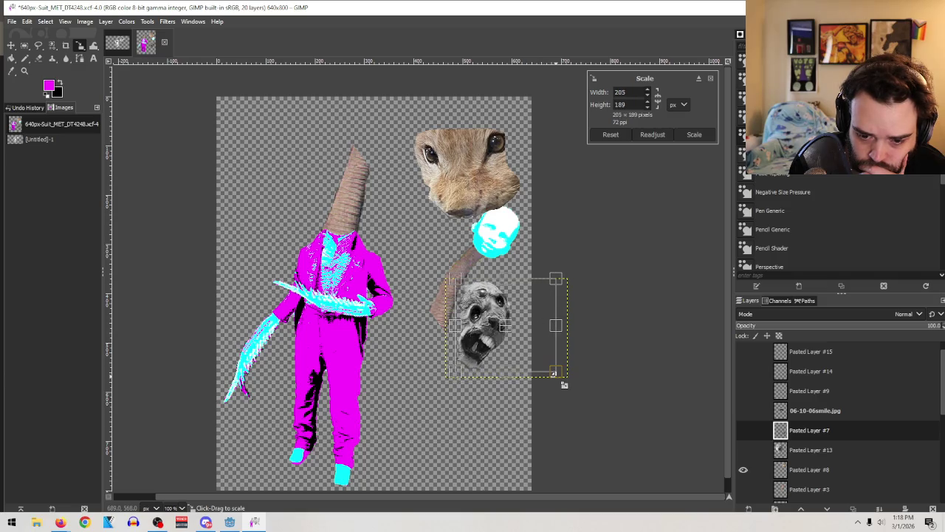
pyautogui.moveTo(550, 391); pyautogui.dragTo(574, 388)
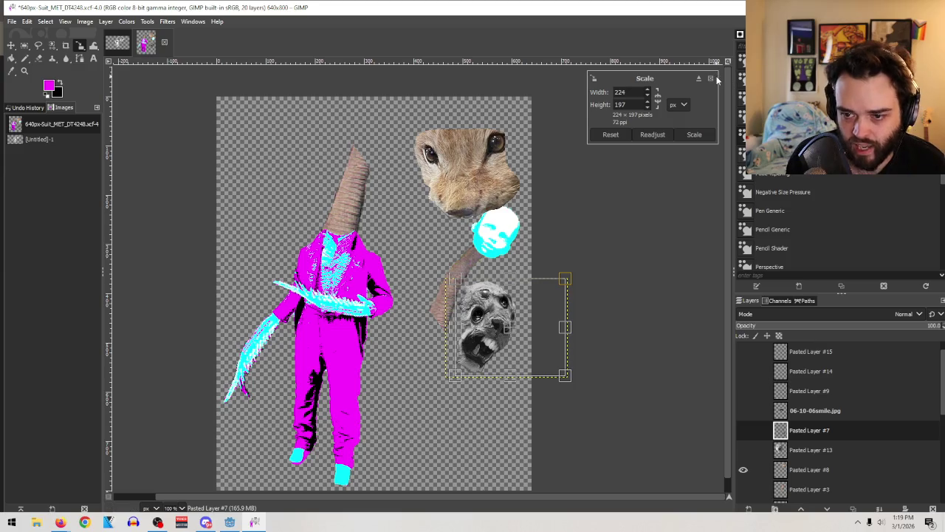
pyautogui.press('Return')
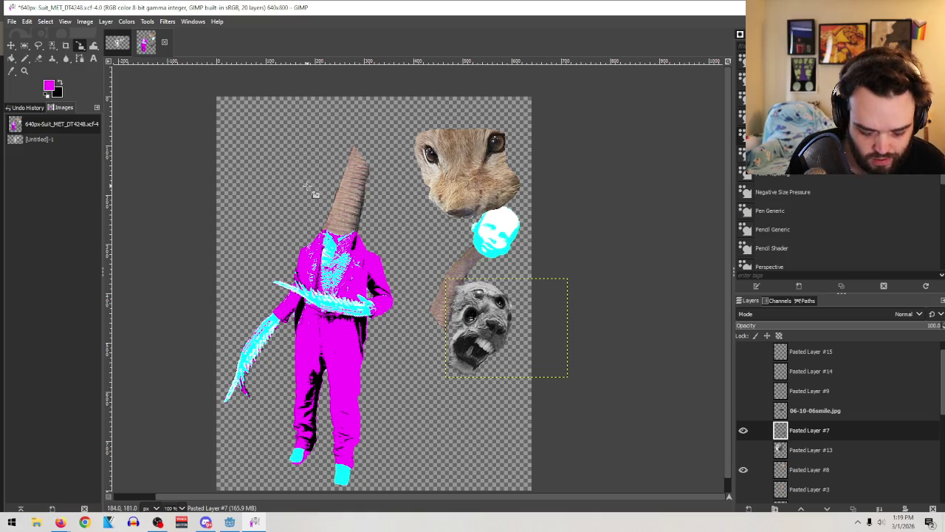
pyautogui.click(314, 193)
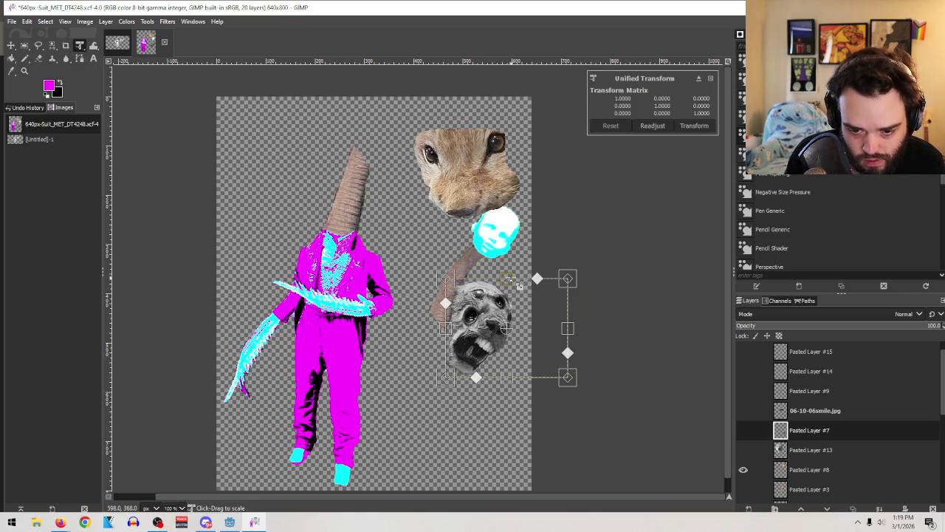
pyautogui.moveTo(540, 282)
pyautogui.mouseDown()
pyautogui.moveTo(538, 210)
pyautogui.moveTo(466, 316)
pyautogui.moveTo(444, 324)
pyautogui.moveTo(443, 272)
pyautogui.mouseUp()
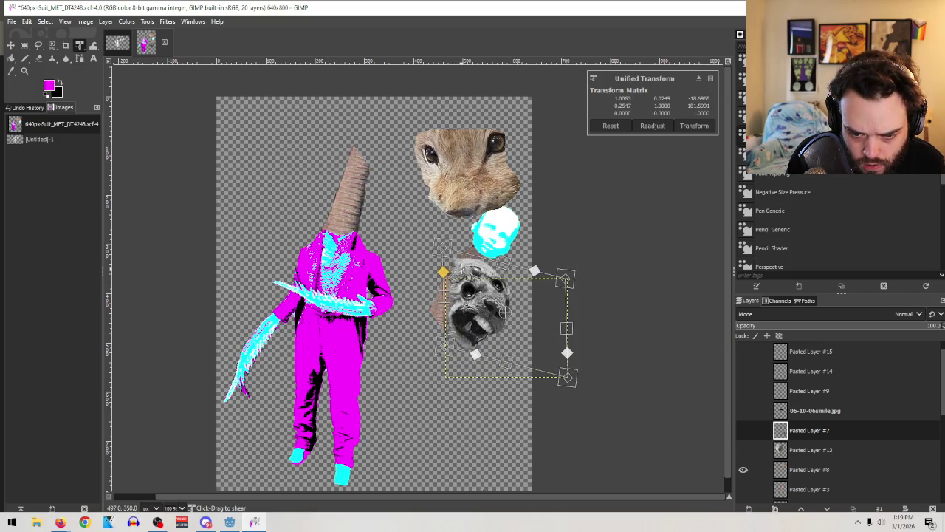
pyautogui.moveTo(444, 272); pyautogui.dragTo(442, 278)
pyautogui.moveTo(567, 278); pyautogui.dragTo(571, 275)
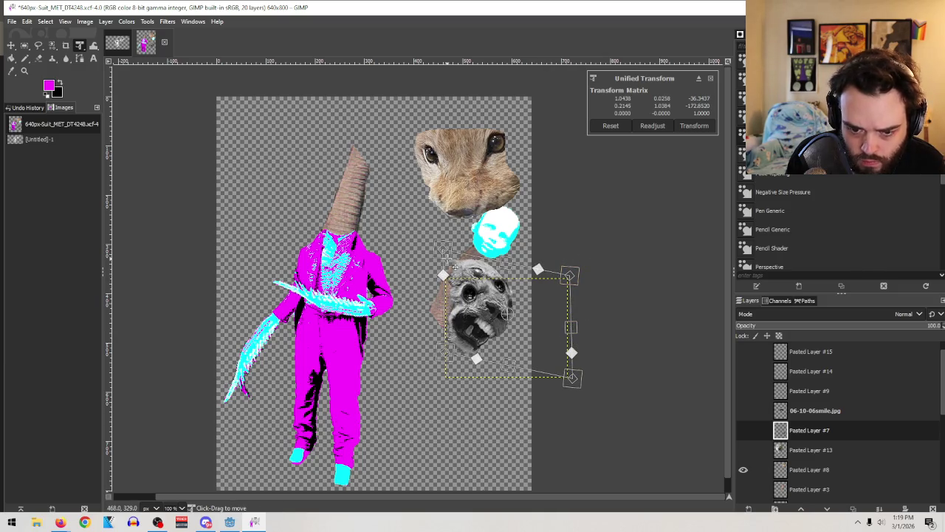
pyautogui.moveTo(443, 277); pyautogui.dragTo(443, 282)
pyautogui.hotkey('ctrl', 'z')
pyautogui.hotkey('ctrl', 'z')
pyautogui.hotkey('ctrl', 'z')
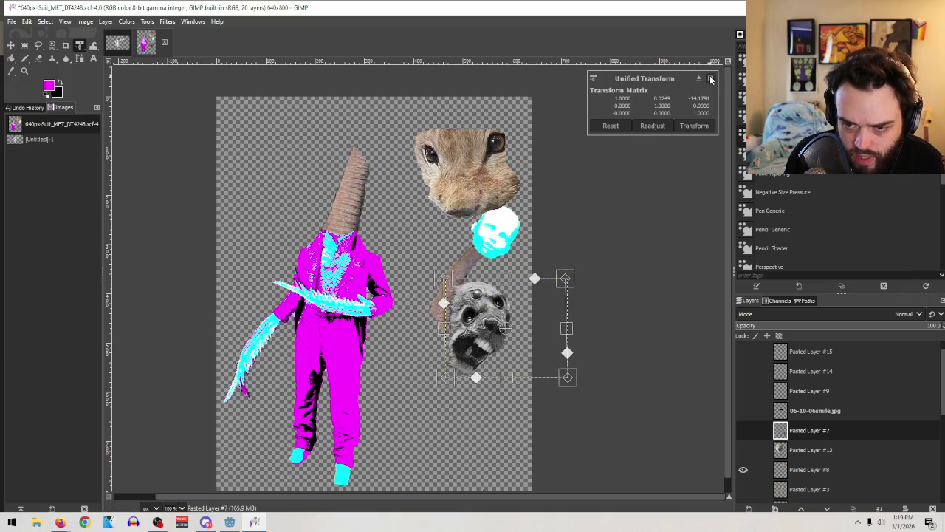
pyautogui.press('Return')
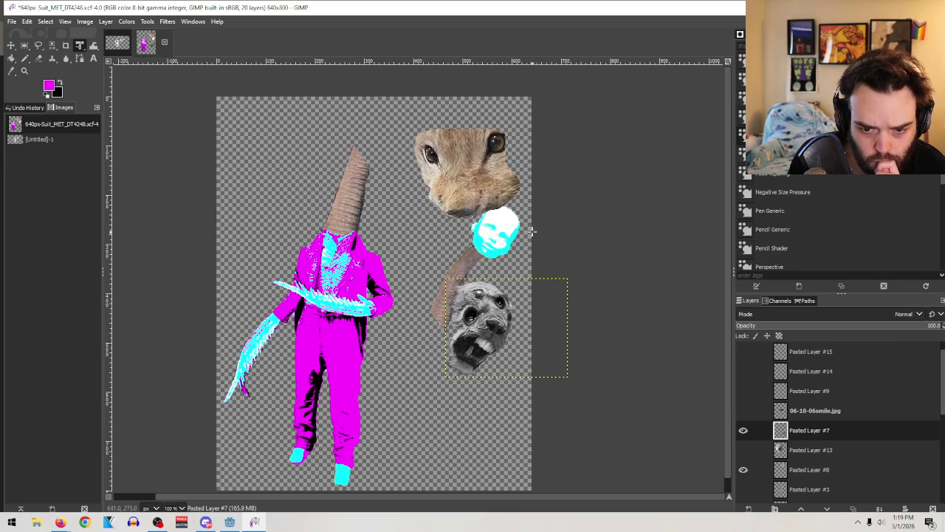
# Step: Move the grey head layer, Pasted Layer #7, below Pasted Layer #3 in the stack
pyautogui.scroll(-2, 839, 413)
pyautogui.scroll(-2, 831, 436)
pyautogui.click(743, 376)
pyautogui.click(743, 377)
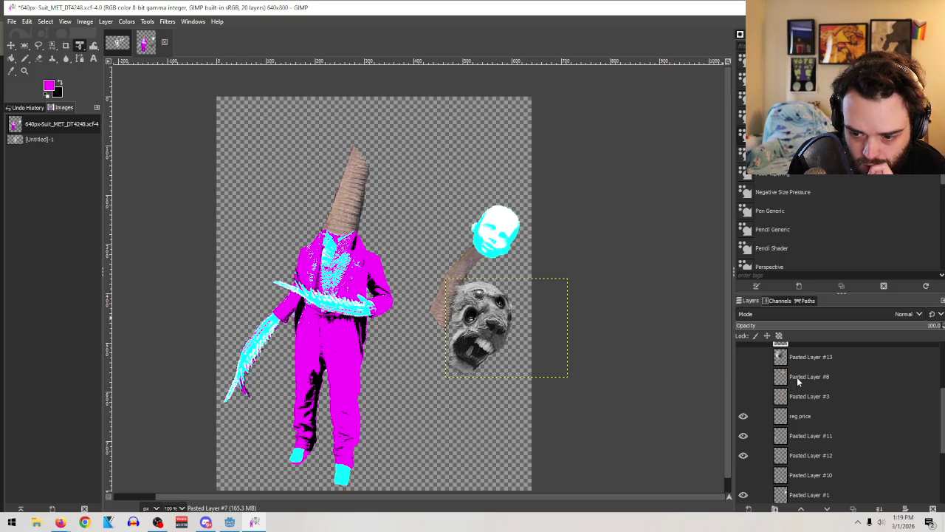
pyautogui.scroll(3, 797, 381)
pyautogui.moveTo(796, 411); pyautogui.dragTo(795, 480)
pyautogui.click(810, 445)
# Step: Toggle visibility of Pasted Layer #3, the squirrel head and Pasted Layer #17 to inspect them
pyautogui.click(744, 447)
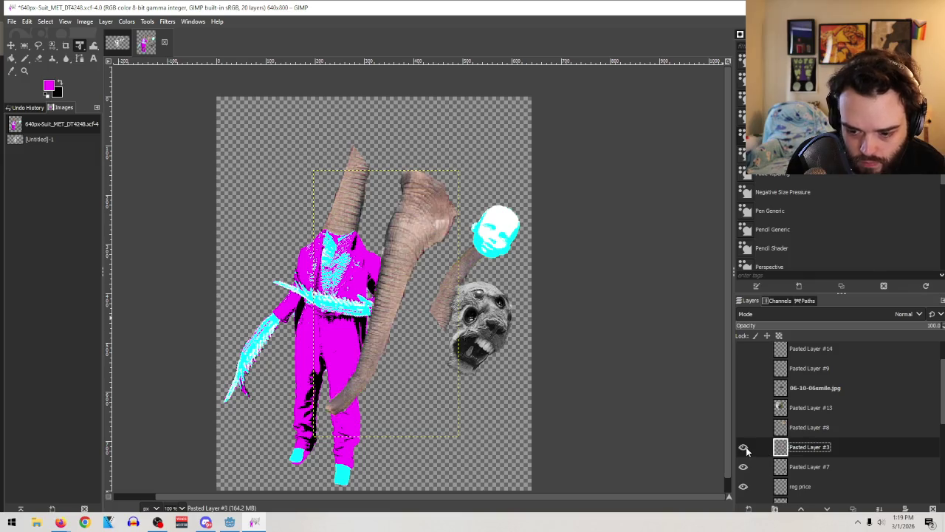
pyautogui.click(817, 434)
pyautogui.click(744, 427)
pyautogui.scroll(2, 860, 413)
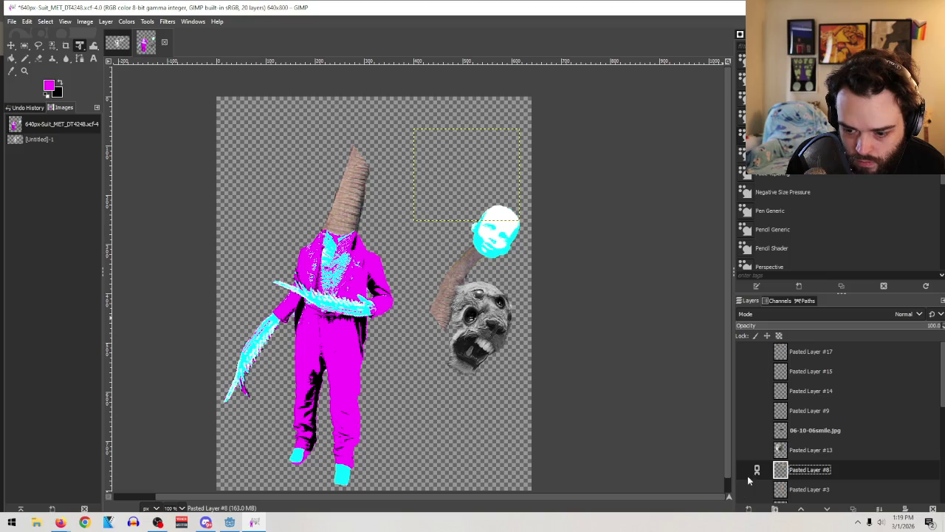
pyautogui.click(800, 354)
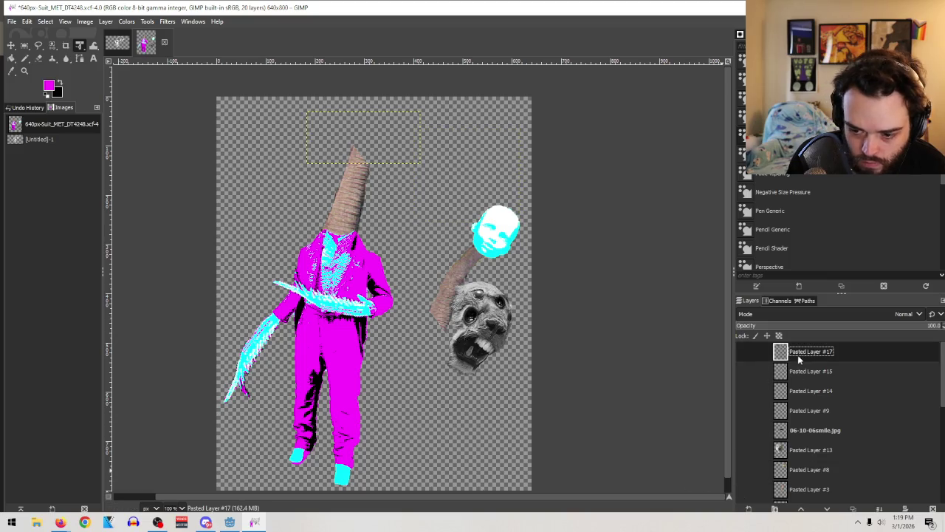
pyautogui.click(744, 352)
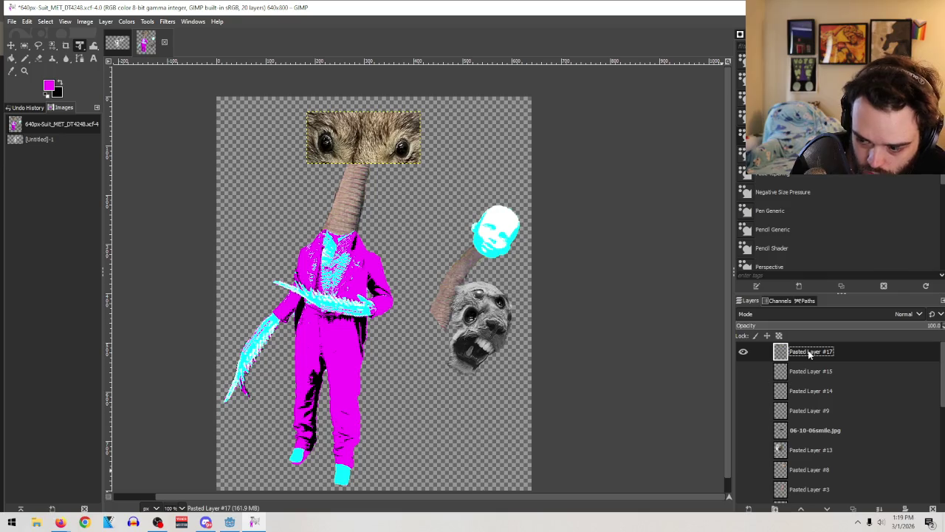
pyautogui.click(743, 352)
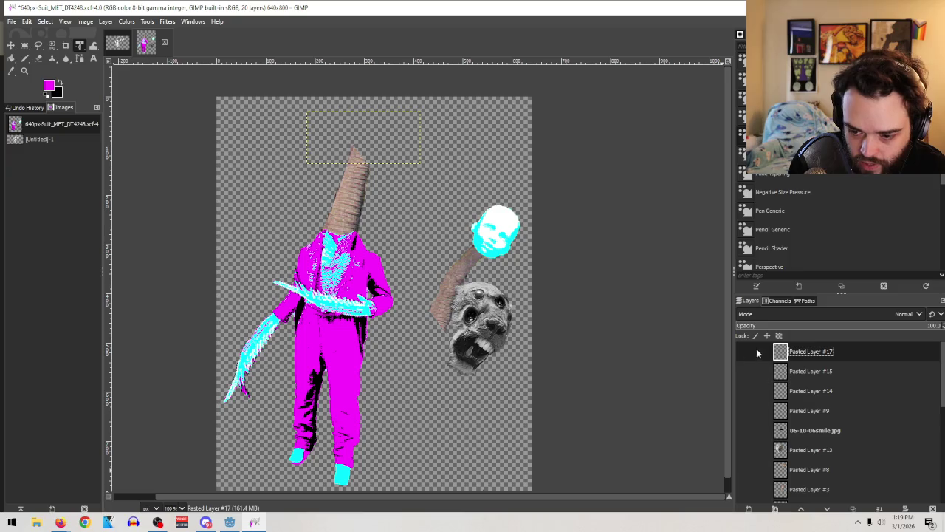
# Step: Delete layers #17, #15, #14, #9, smile.jpg, #13 and #8, leaving 13 layers
pyautogui.click(932, 509)
pyautogui.click(933, 509)
pyautogui.hotkey('ctrl', 'z')
pyautogui.hotkey('ctrl', 'z')
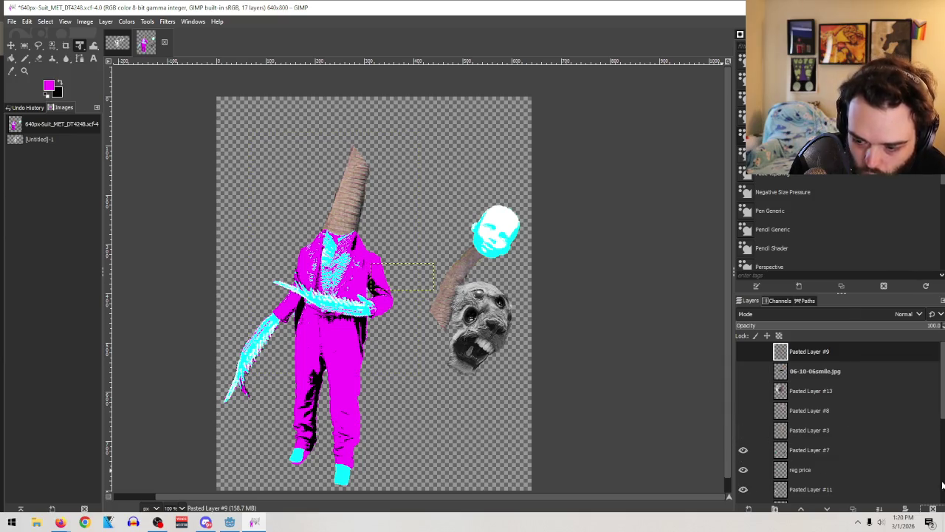
pyautogui.click(933, 509)
pyautogui.click(933, 508)
pyautogui.click(933, 509)
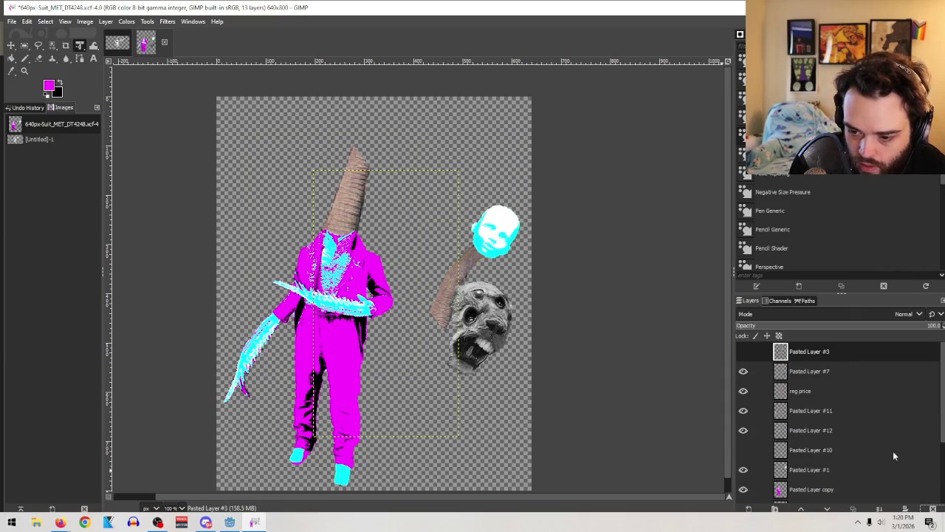
pyautogui.click(744, 352)
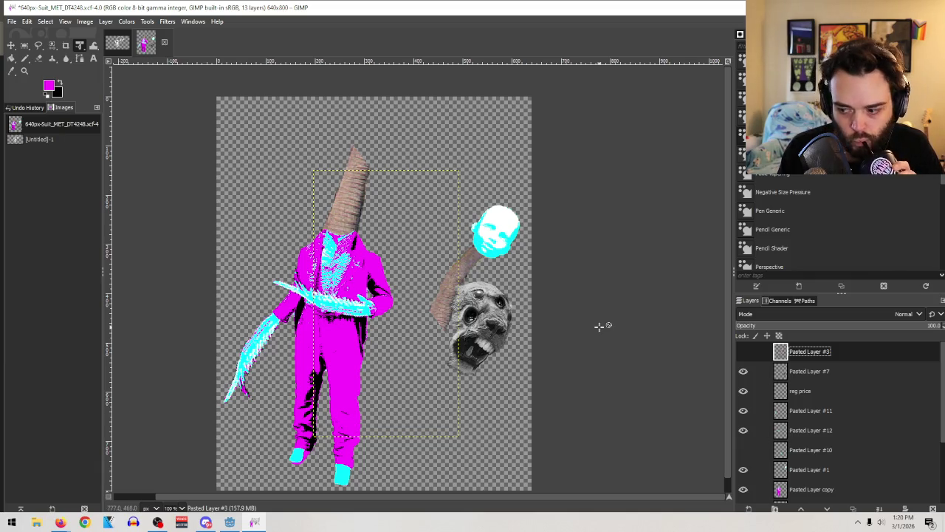
pyautogui.click(13, 46)
# Step: Delete the cyan baby head layer, Pasted Layer #1
pyautogui.moveTo(495, 229); pyautogui.dragTo(473, 184)
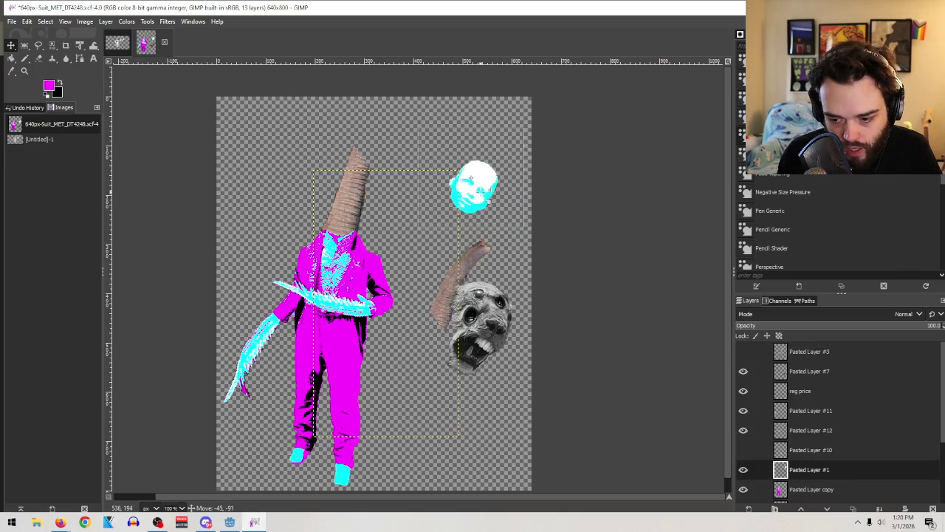
pyautogui.click(825, 473)
pyautogui.click(933, 509)
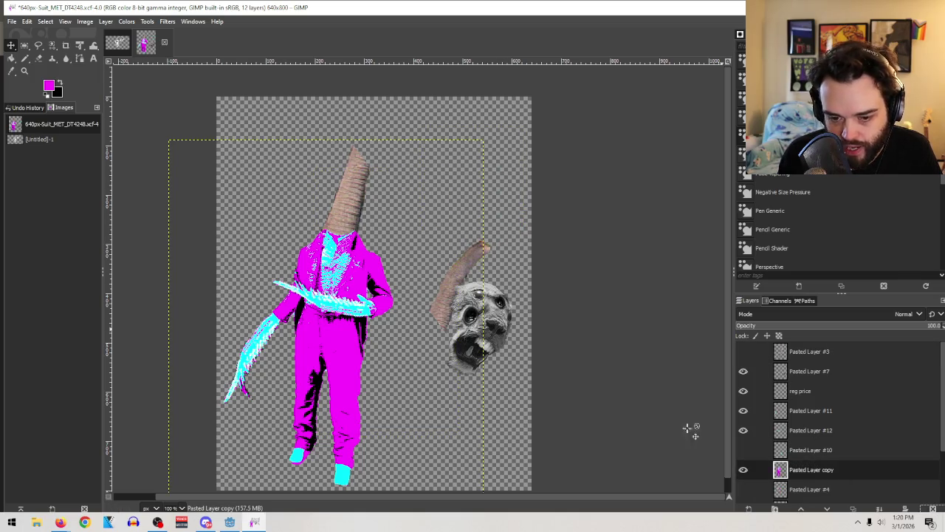
# Step: Drag the grey fanged head up beside the horn piece and start a new layer
pyautogui.moveTo(489, 280); pyautogui.dragTo(388, 157)
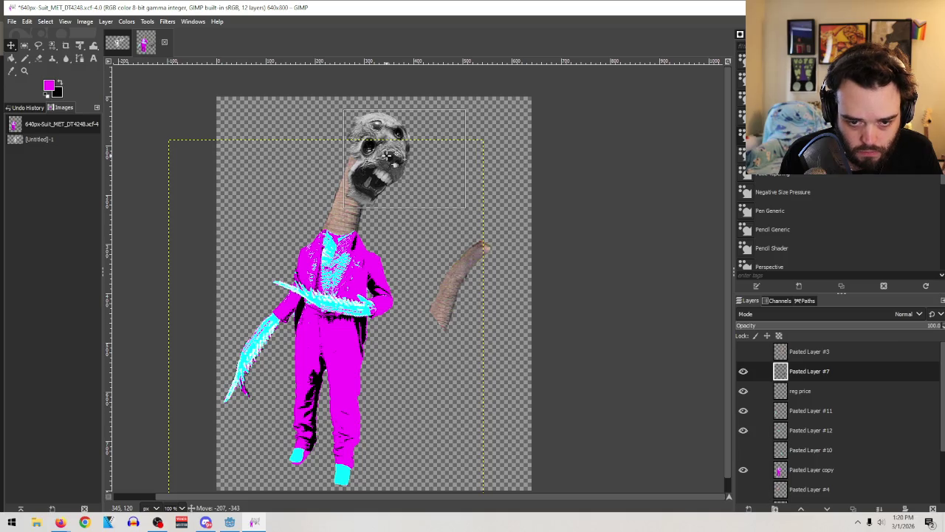
pyautogui.moveTo(389, 157)
pyautogui.mouseDown()
pyautogui.moveTo(389, 70)
pyautogui.moveTo(503, 265)
pyautogui.moveTo(456, 182)
pyautogui.moveTo(478, 198)
pyautogui.moveTo(471, 201)
pyautogui.mouseUp()
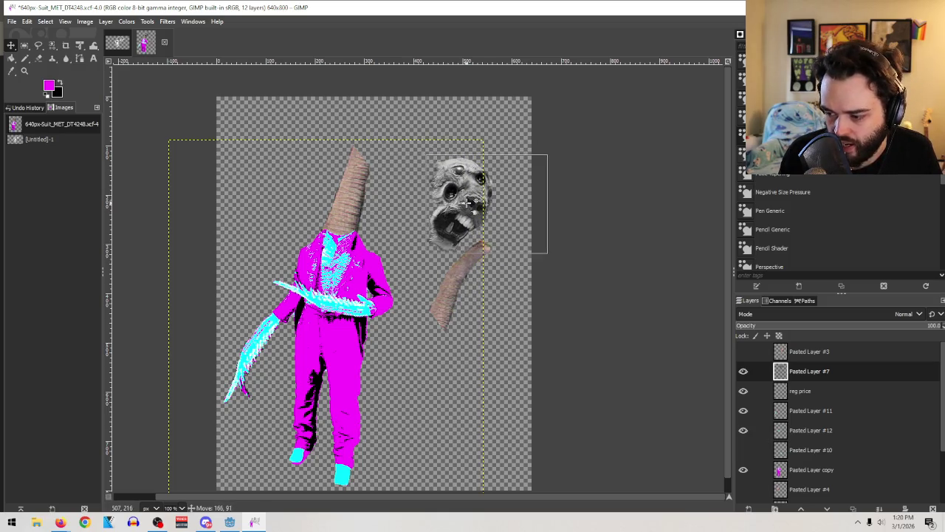
pyautogui.click(470, 201)
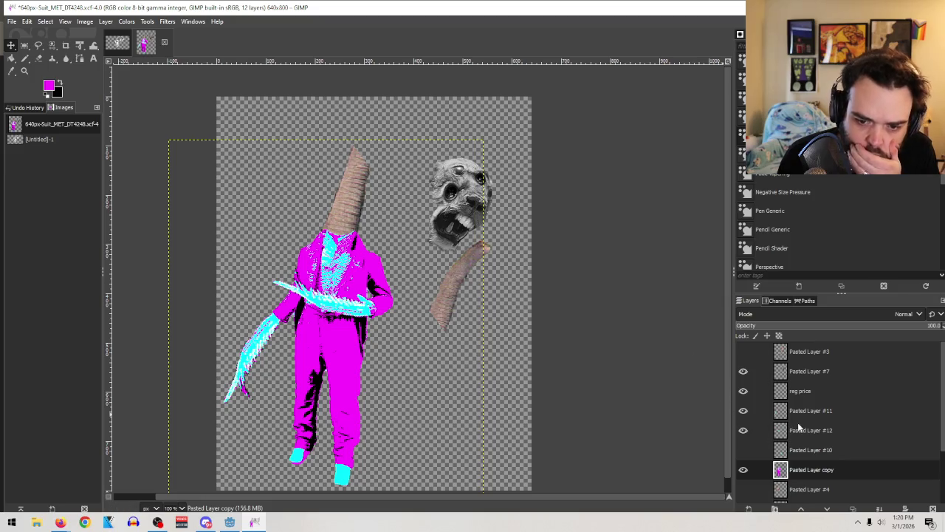
pyautogui.click(749, 509)
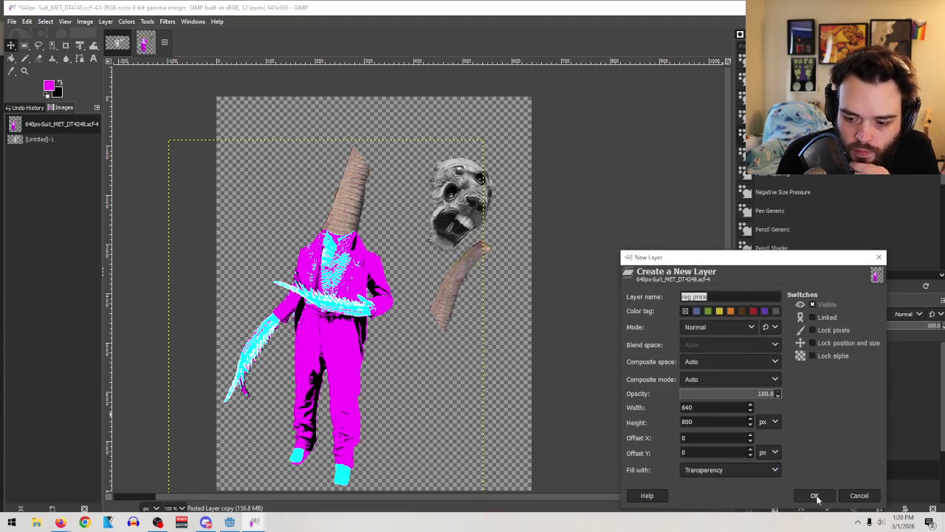
# Step: Create the transparent layer reg price #1 and place it just above Pasted Layer #7
pyautogui.click(814, 497)
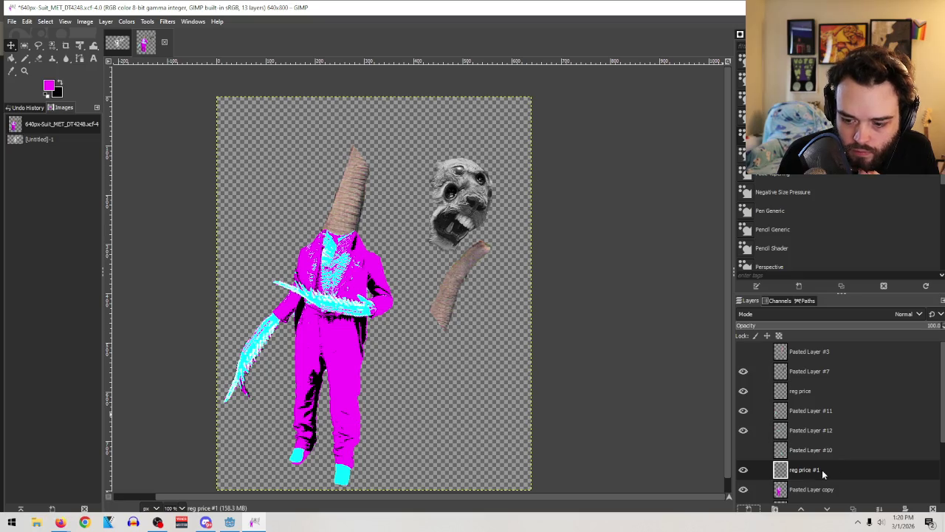
pyautogui.moveTo(802, 473); pyautogui.dragTo(802, 371)
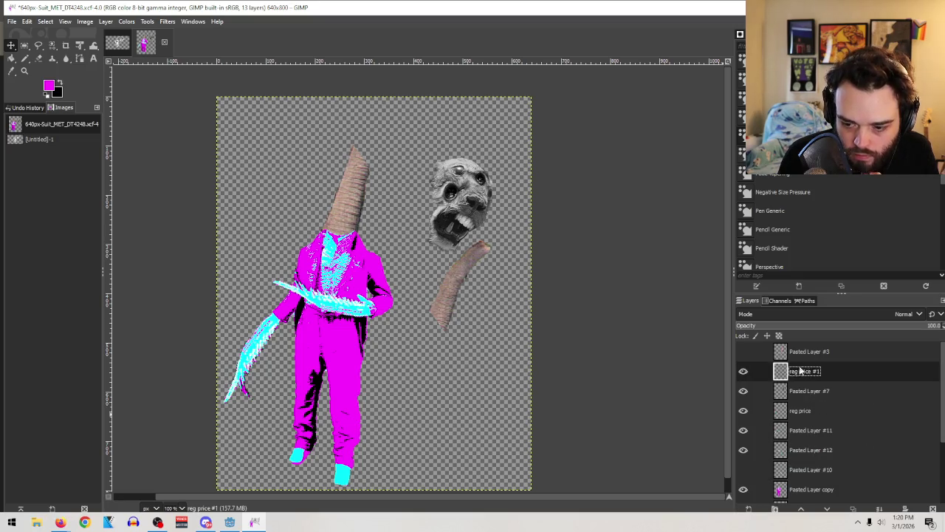
pyautogui.doubleClick(743, 391)
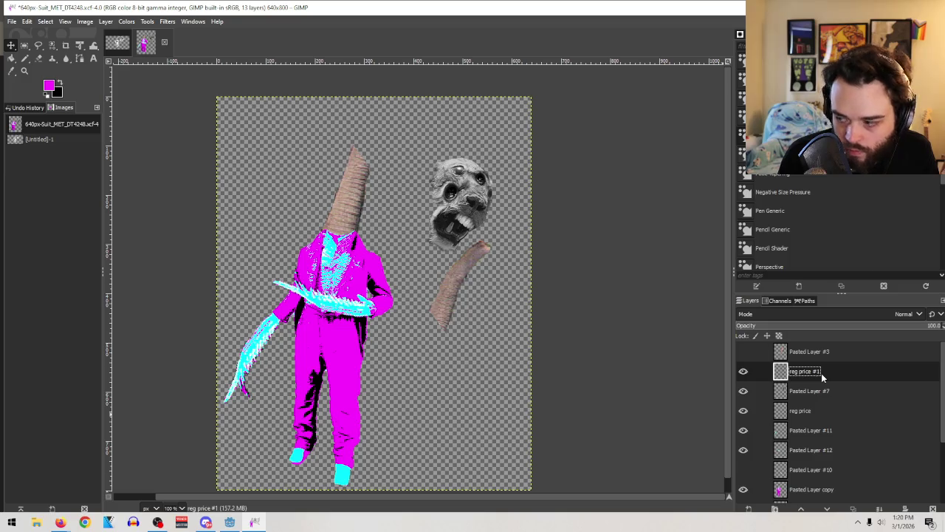
# Step: Zoom in closely on the grey fanged head
pyautogui.click(25, 71)
pyautogui.moveTo(407, 138); pyautogui.dragTo(580, 357)
pyautogui.moveTo(487, 329); pyautogui.dragTo(222, 91)
pyautogui.scroll(2, 299, 184)
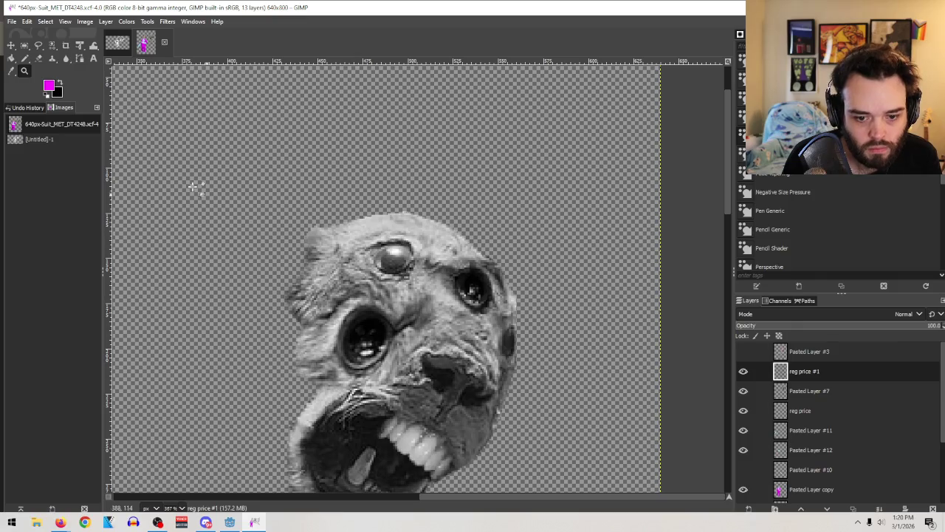
# Step: Test a size-5 black brush mark on the forehead eye, undo it, and show reg price #1
pyautogui.click(61, 83)
pyautogui.click(24, 57)
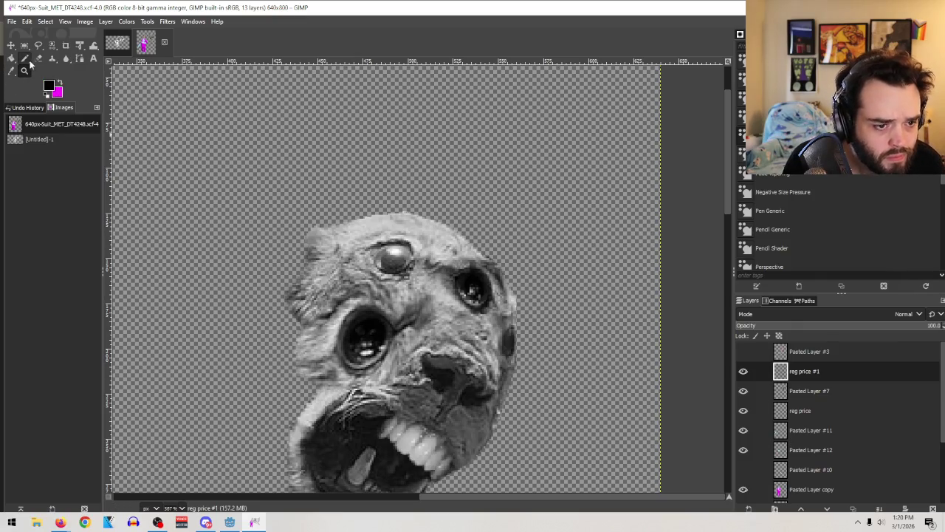
pyautogui.press('[')
pyautogui.press('[')
pyautogui.press('[')
pyautogui.press('[')
pyautogui.press('[')
pyautogui.press('[')
pyautogui.press('[')
pyautogui.press('[')
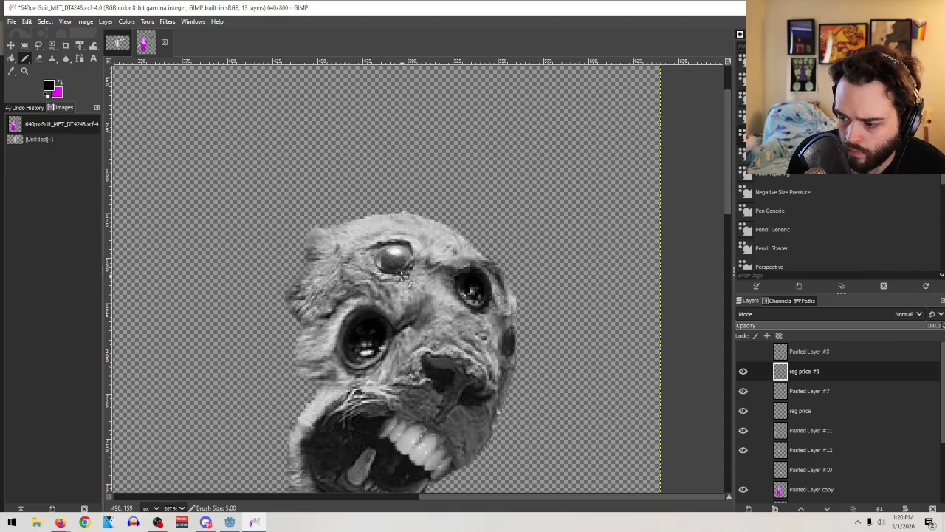
pyautogui.moveTo(396, 267); pyautogui.dragTo(392, 262)
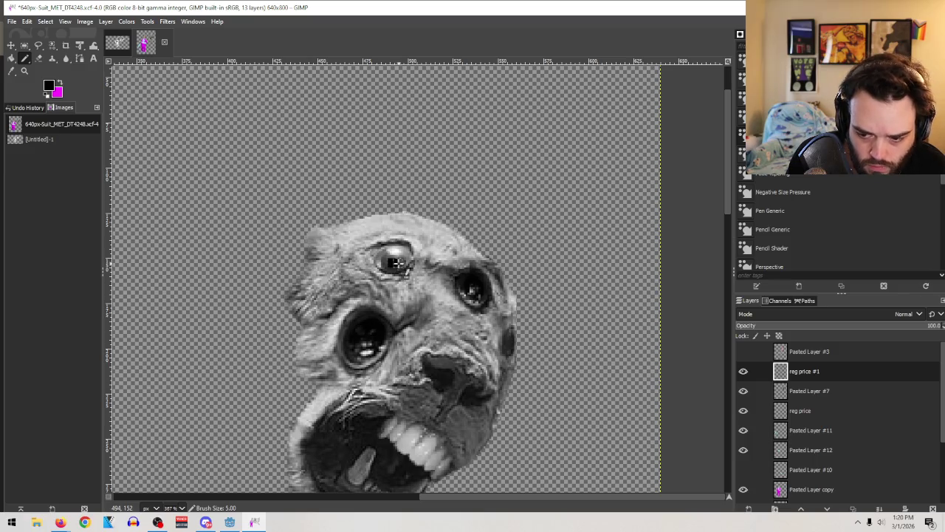
pyautogui.hotkey('ctrl', 'z')
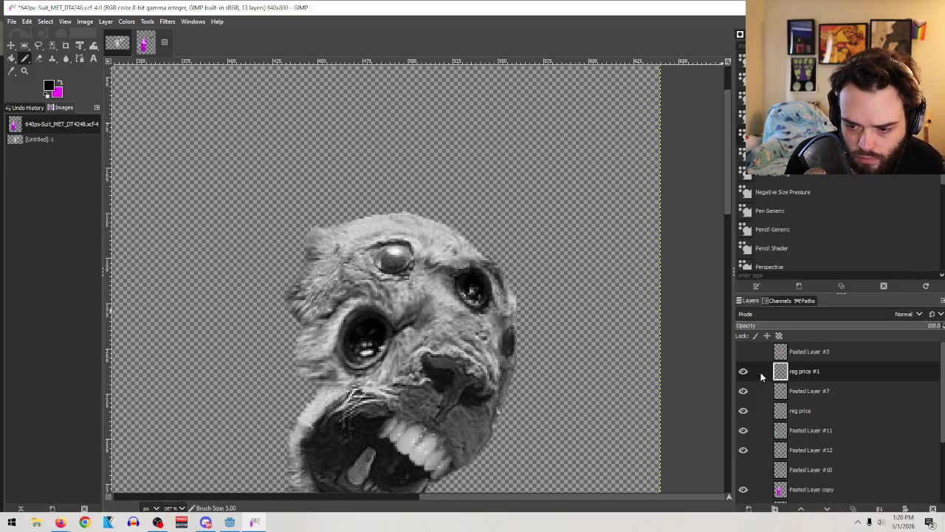
pyautogui.click(743, 371)
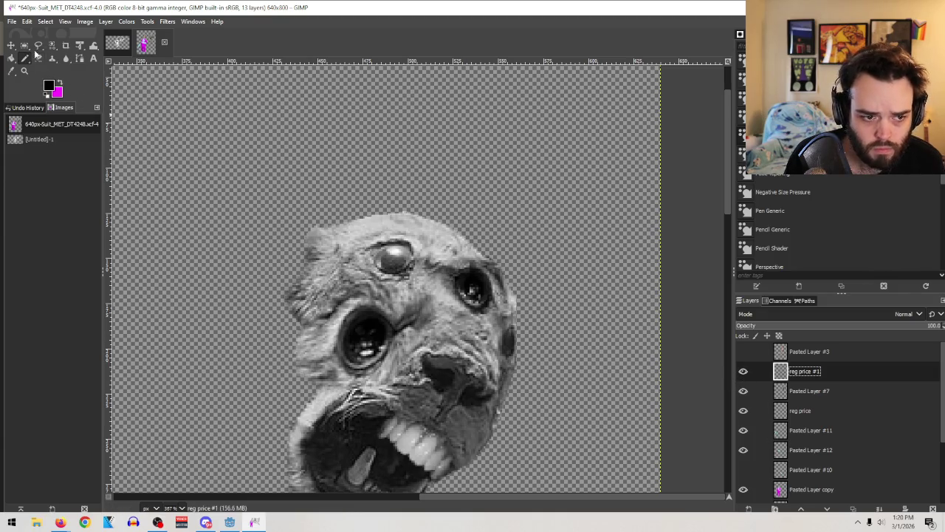
# Step: Restore the Tool Options panel via Windows > Dockable Dialogs
pyautogui.click(65, 22)
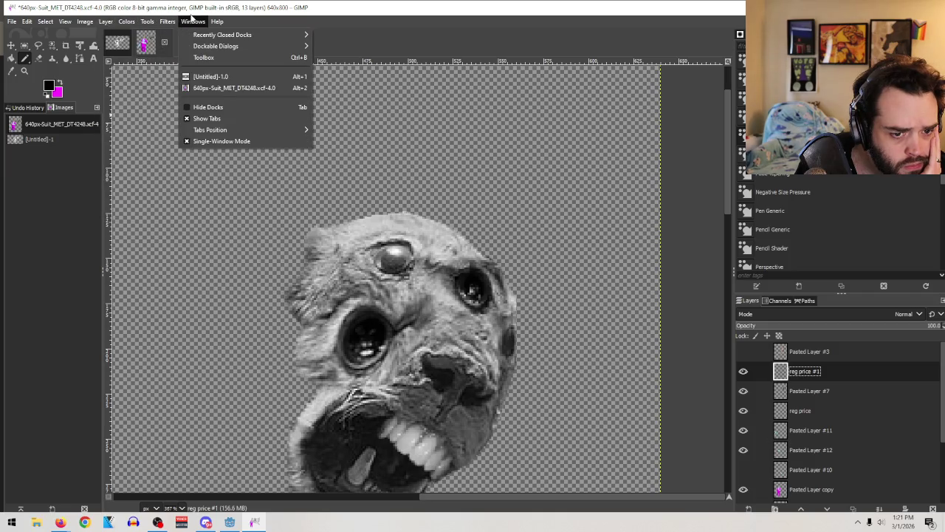
pyautogui.moveTo(216, 45)
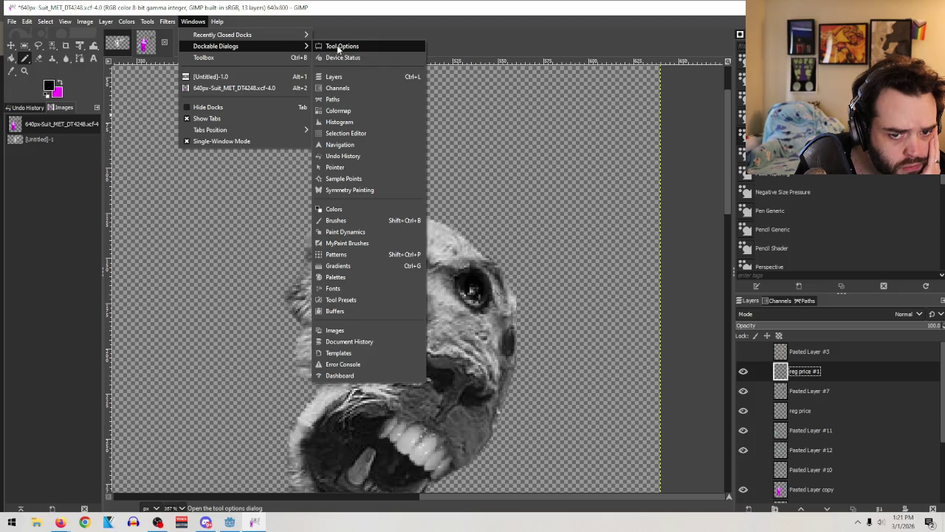
pyautogui.click(370, 50)
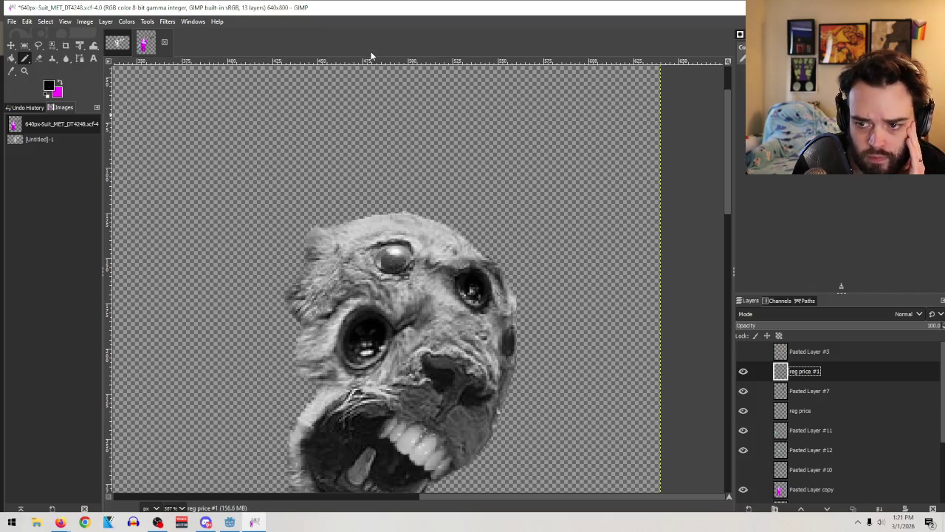
pyautogui.click(127, 22)
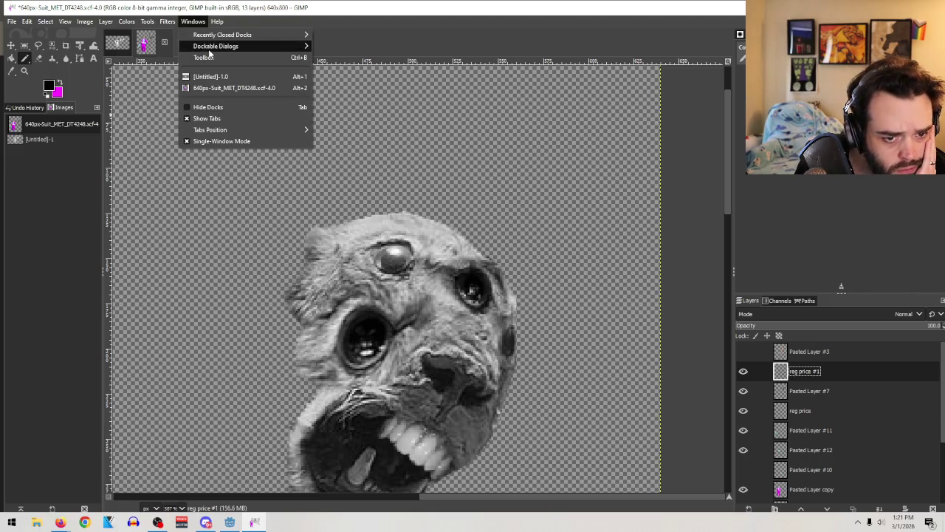
pyautogui.moveTo(216, 46)
pyautogui.click(352, 46)
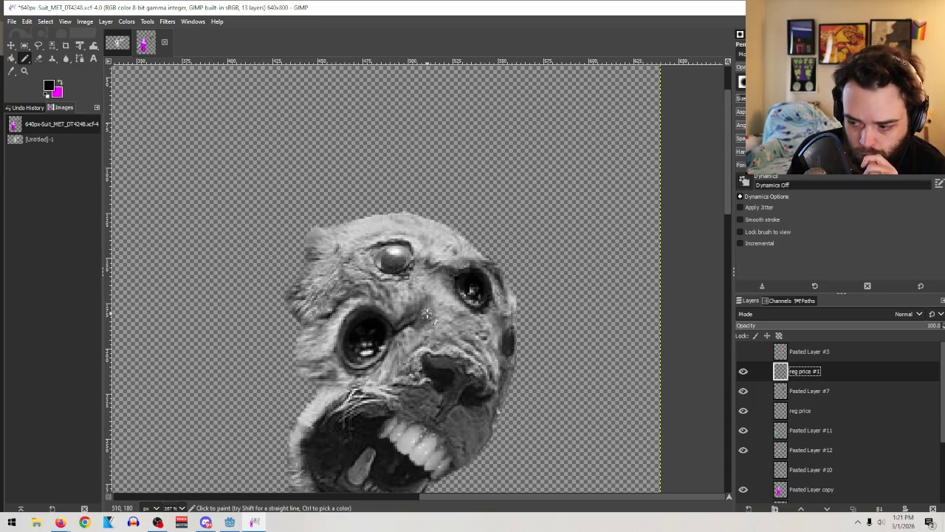
# Step: Choose a different brush shape, resize it, and test then undo a stroke over the forehead eye
pyautogui.press('[')
pyautogui.press(']')
pyautogui.press(']')
pyautogui.press(']')
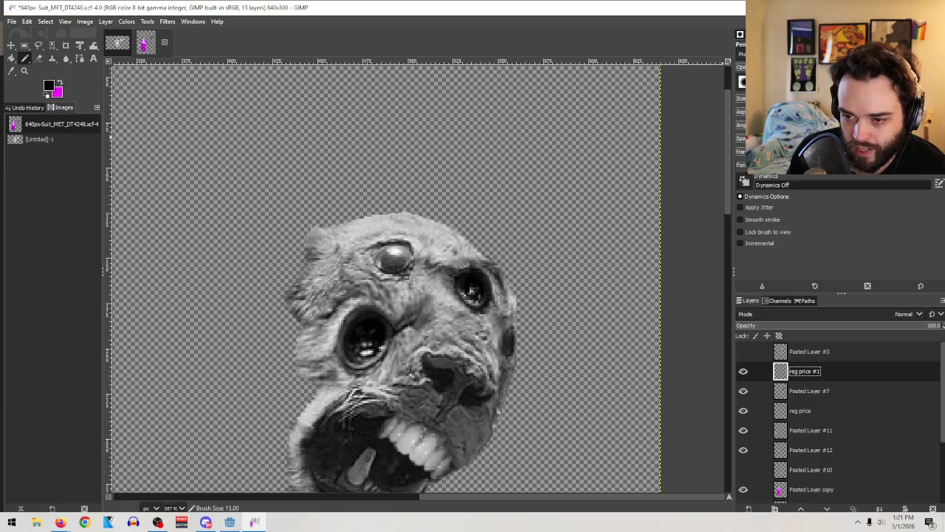
pyautogui.click(743, 82)
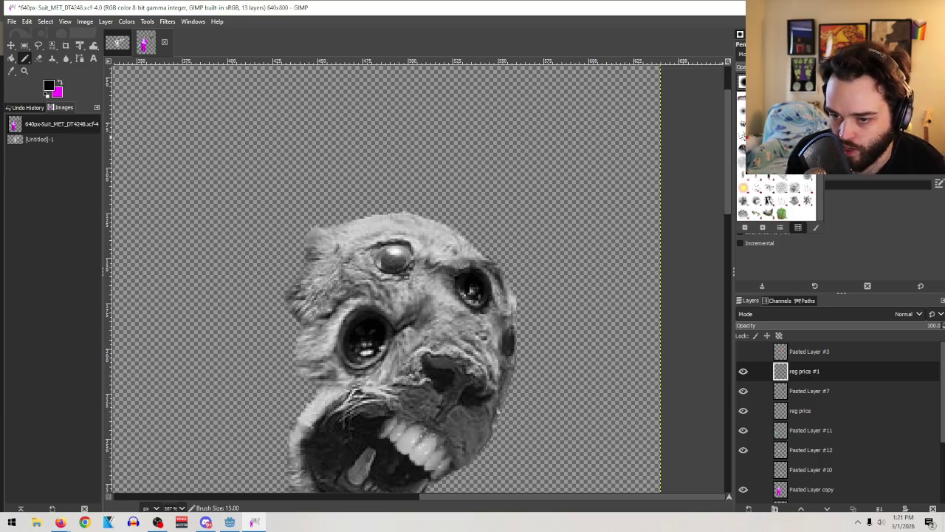
pyautogui.doubleClick(768, 199)
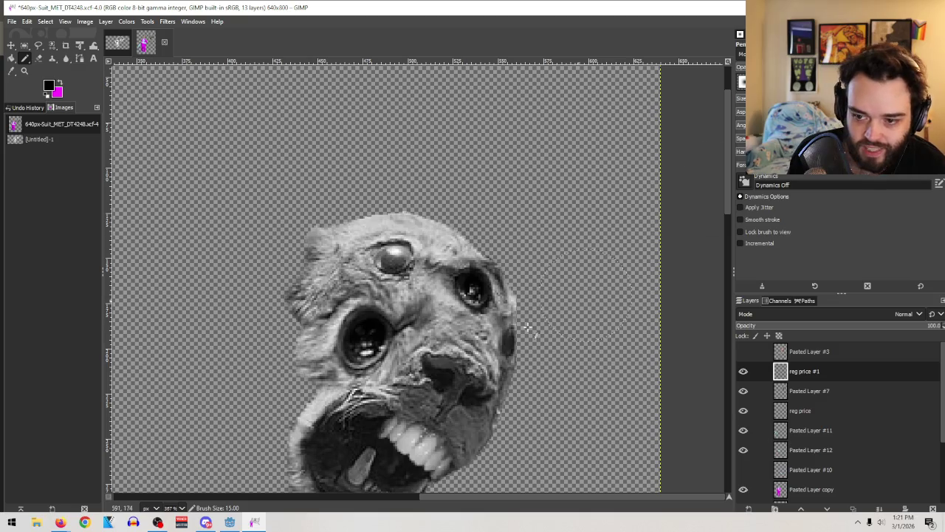
pyautogui.press('[')
pyautogui.press('[')
pyautogui.press('[')
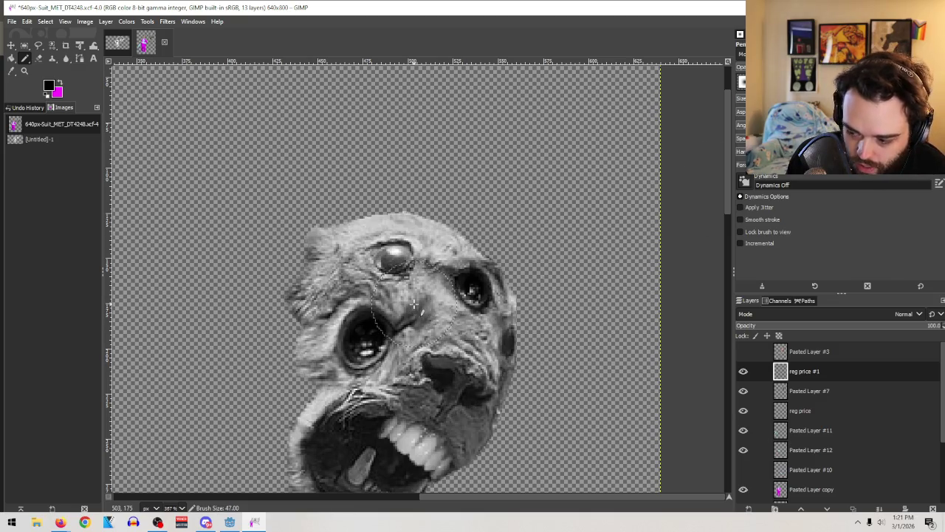
pyautogui.press('[')
pyautogui.press('[')
pyautogui.press('[')
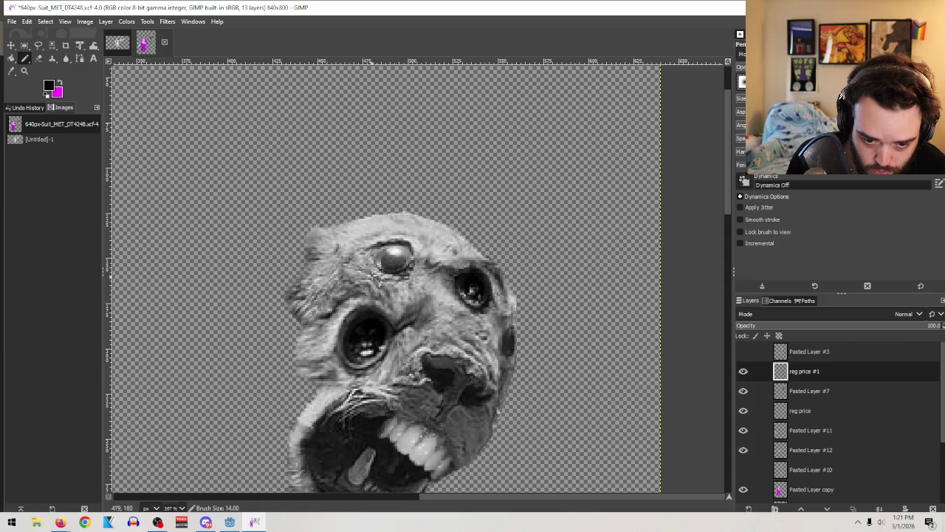
pyautogui.moveTo(363, 251); pyautogui.dragTo(418, 282)
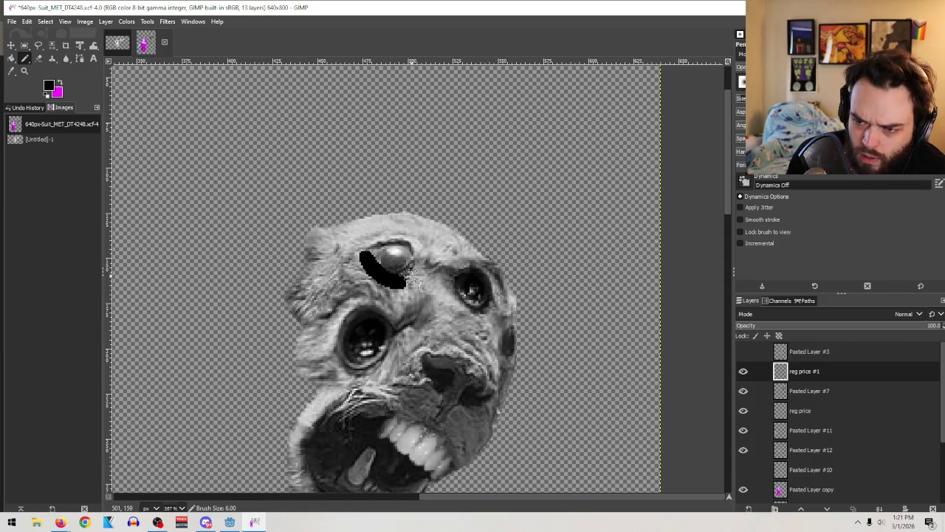
pyautogui.hotkey('ctrl', 'z')
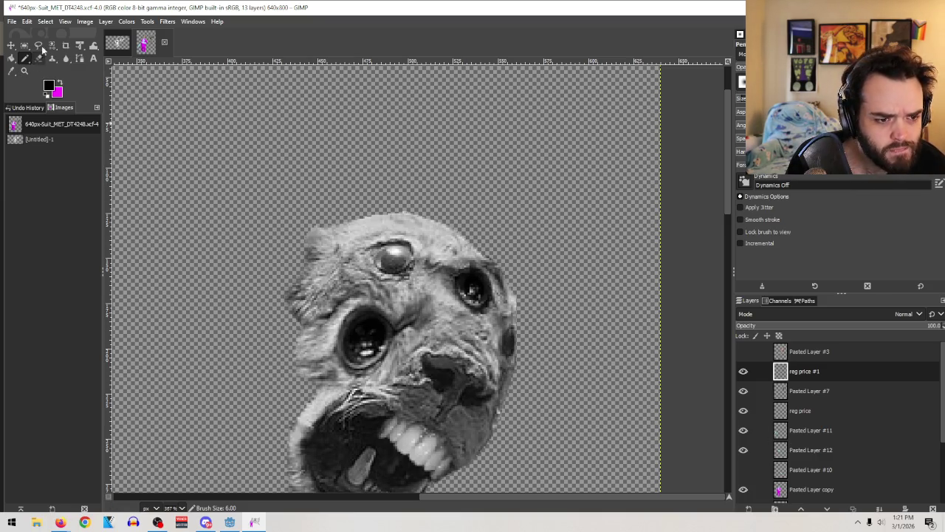
pyautogui.click(24, 58)
# Step: Airbrush black over the forehead eye, then shrink the brush to 8
pyautogui.click(65, 81)
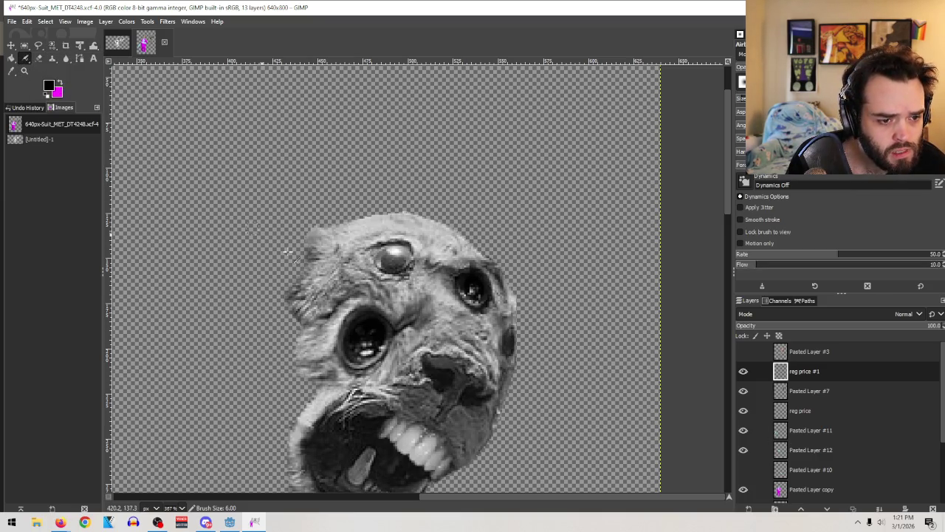
pyautogui.moveTo(365, 256)
pyautogui.mouseDown()
pyautogui.moveTo(406, 295)
pyautogui.moveTo(399, 266)
pyautogui.mouseUp()
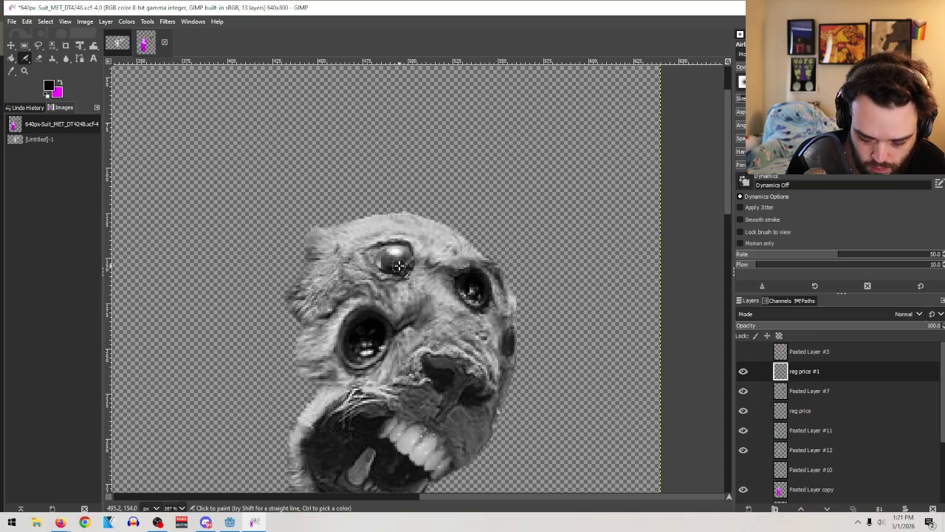
pyautogui.moveTo(398, 266)
pyautogui.mouseDown()
pyautogui.moveTo(385, 260)
pyautogui.moveTo(396, 274)
pyautogui.mouseUp()
pyautogui.press('[')
pyautogui.press('[')
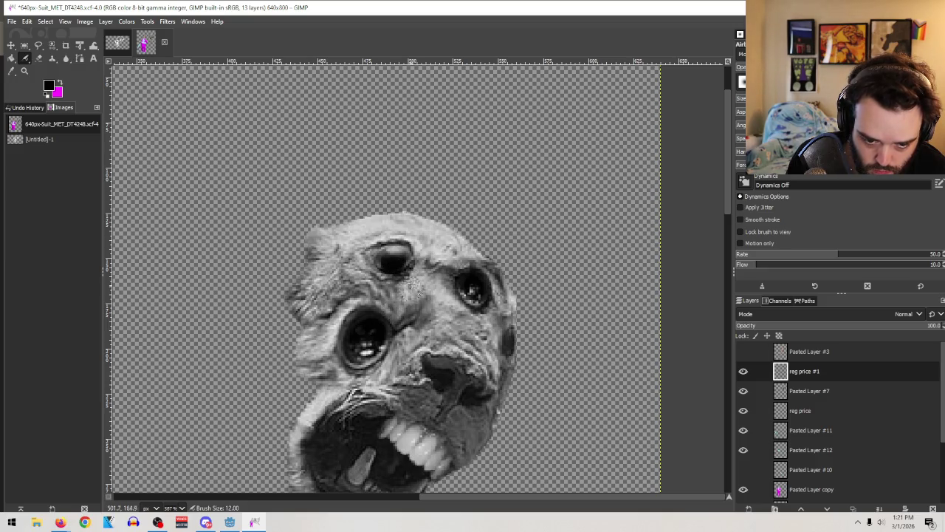
pyautogui.press('[')
pyautogui.press('[')
pyautogui.press('[')
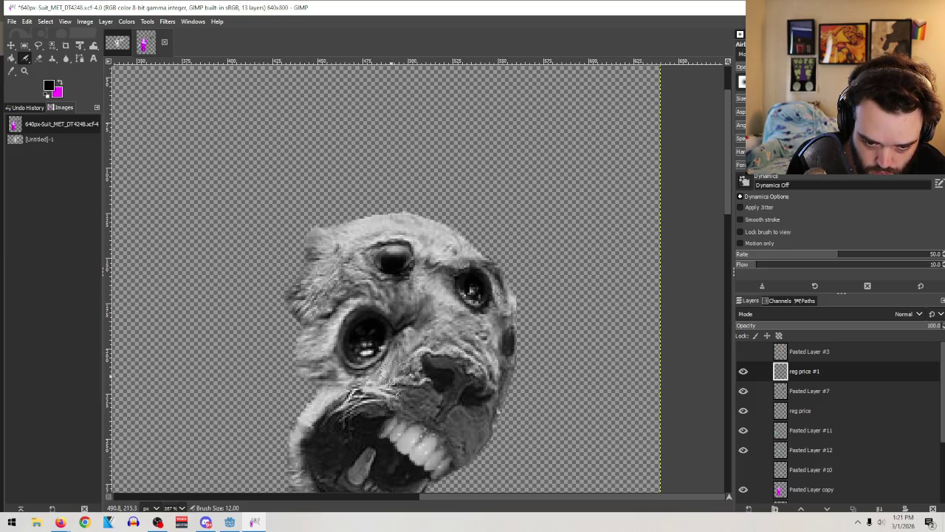
pyautogui.press('[')
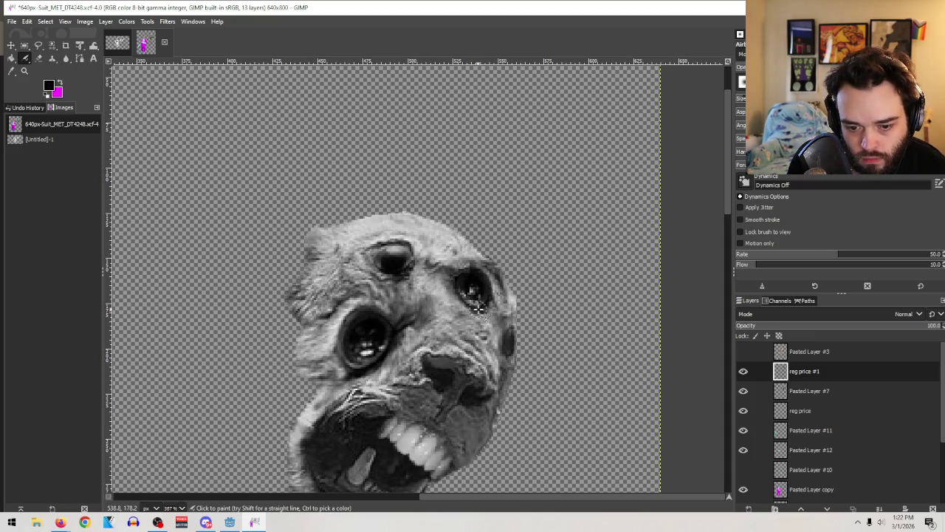
# Step: Darken the dog's right cheek edge with airbrush strokes at size 5
pyautogui.moveTo(496, 319); pyautogui.dragTo(517, 362)
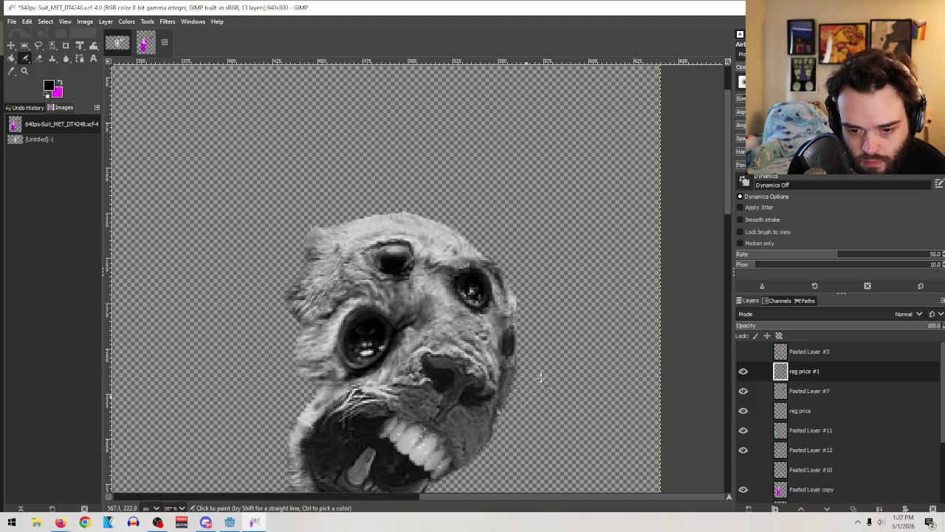
pyautogui.scroll(-5, 540, 380)
pyautogui.press('[')
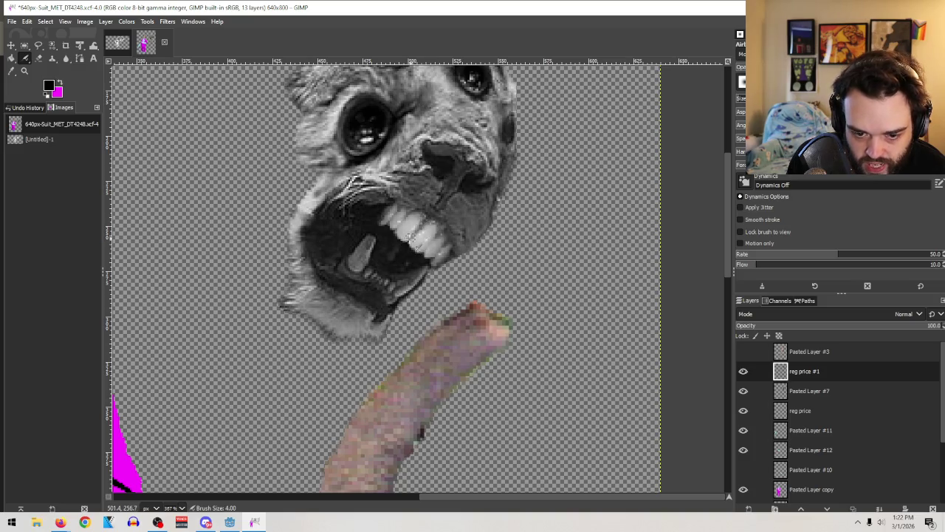
pyautogui.scroll(2, 429, 306)
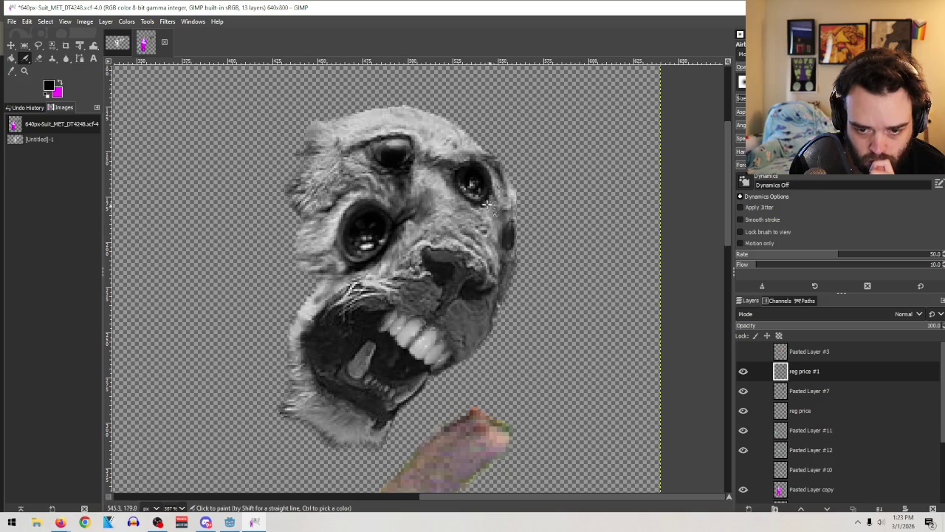
pyautogui.moveTo(503, 246); pyautogui.dragTo(500, 202)
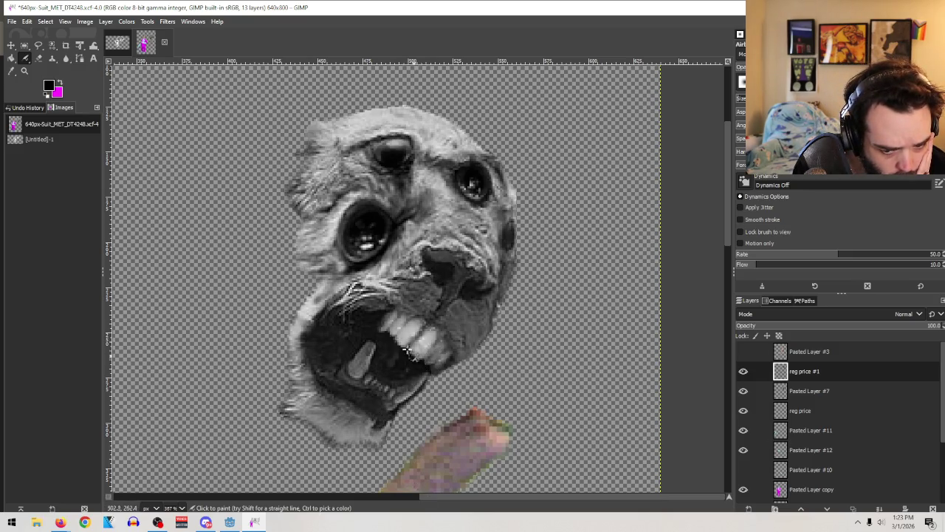
pyautogui.click(11, 71)
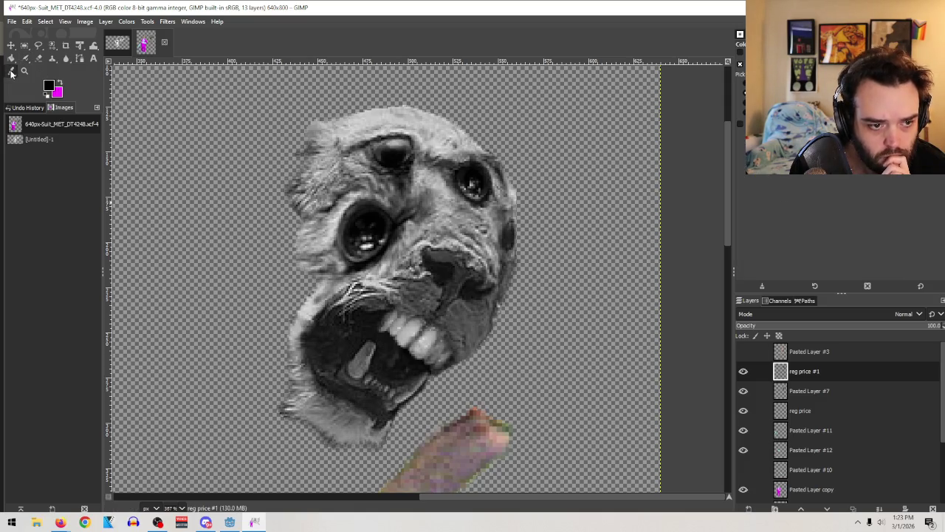
# Step: Sample light grey from the face and airbrush it over the tongue so it reads as a fang
pyautogui.click(420, 333)
pyautogui.press('a')
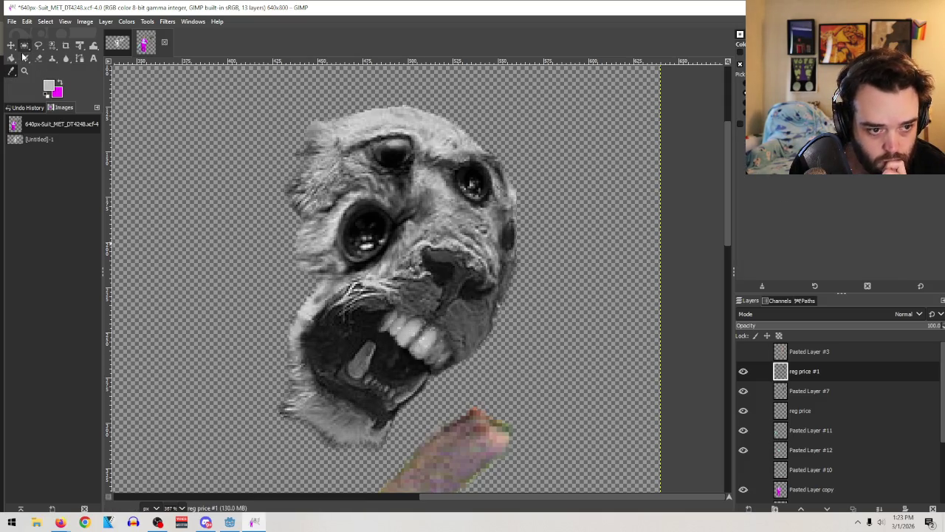
pyautogui.moveTo(367, 350)
pyautogui.mouseDown()
pyautogui.moveTo(360, 367)
pyautogui.moveTo(362, 353)
pyautogui.mouseUp()
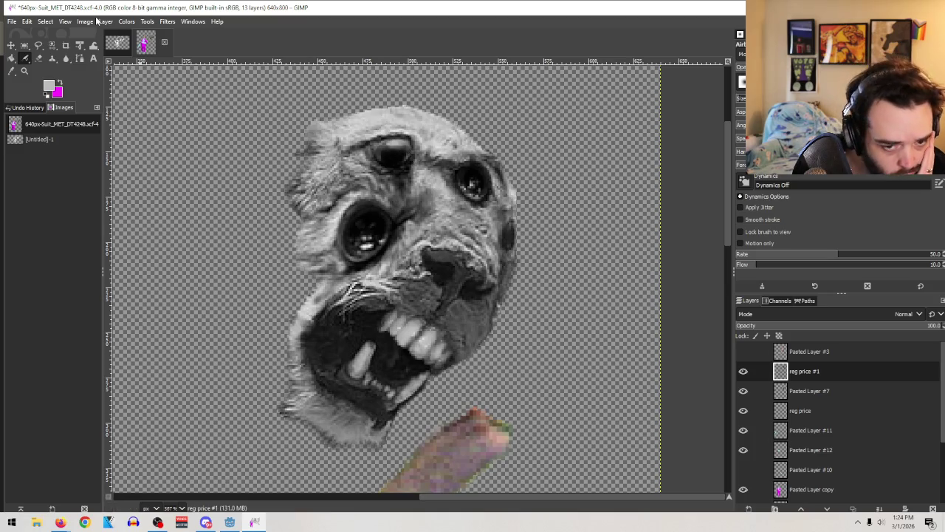
# Step: Cancel a new layer, then toggle reg price #1 off and on to compare the retouching
pyautogui.hotkey('shift', 'ctrl', 'n')
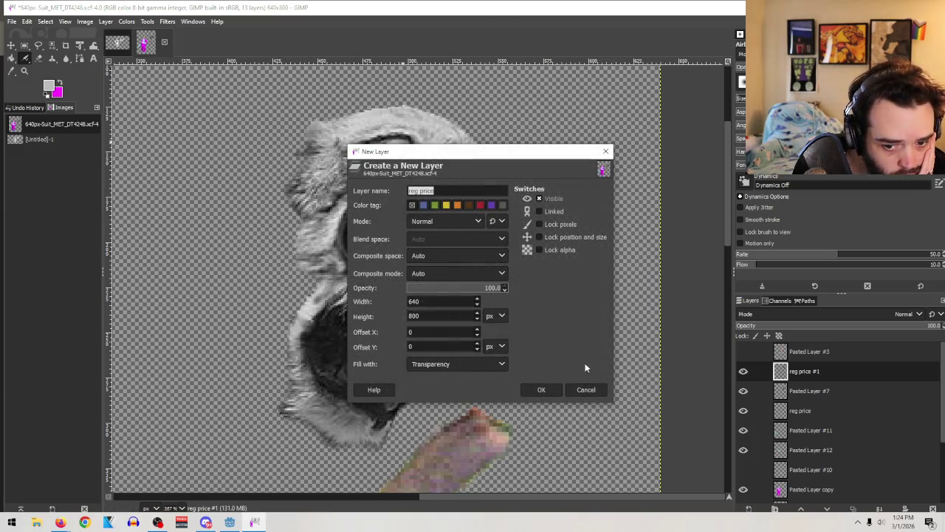
pyautogui.click(595, 390)
pyautogui.click(745, 372)
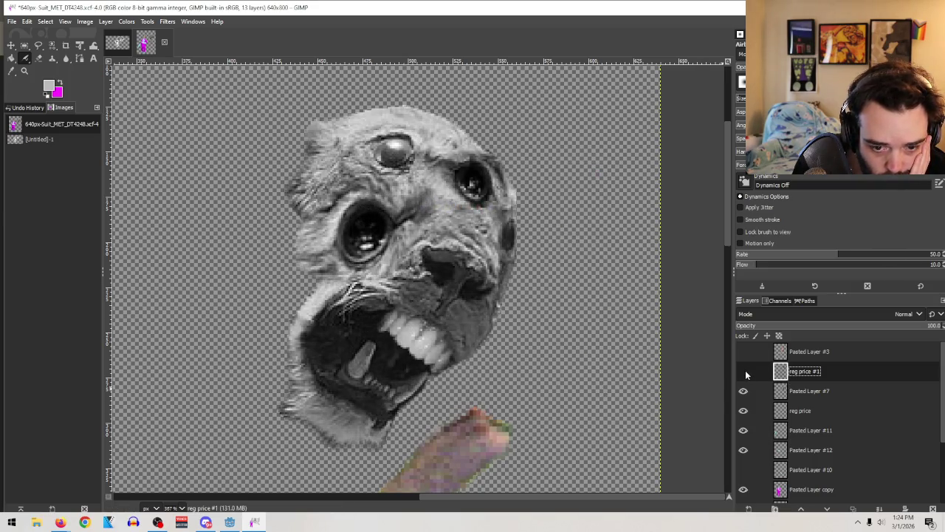
pyautogui.click(745, 372)
pyautogui.click(745, 371)
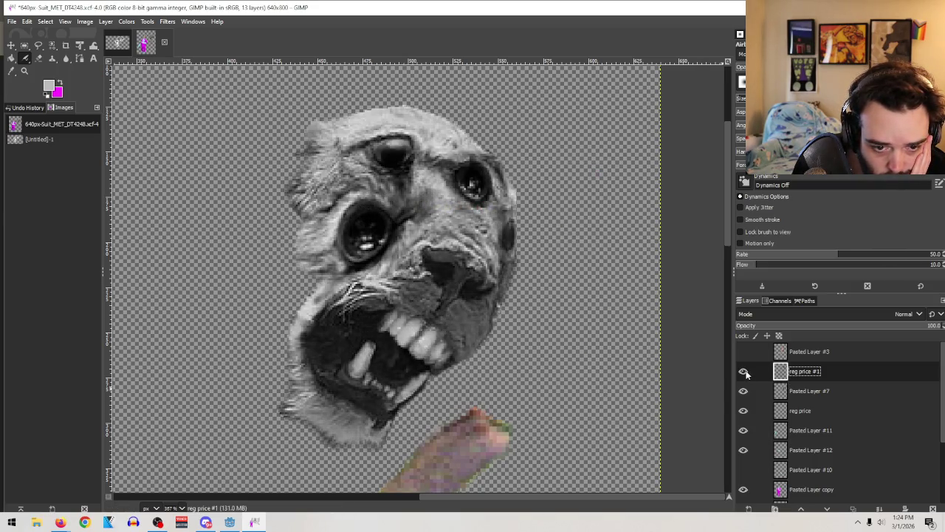
# Step: Delete the reg price #1 layer, leaving 12 layers
pyautogui.press('pageup')
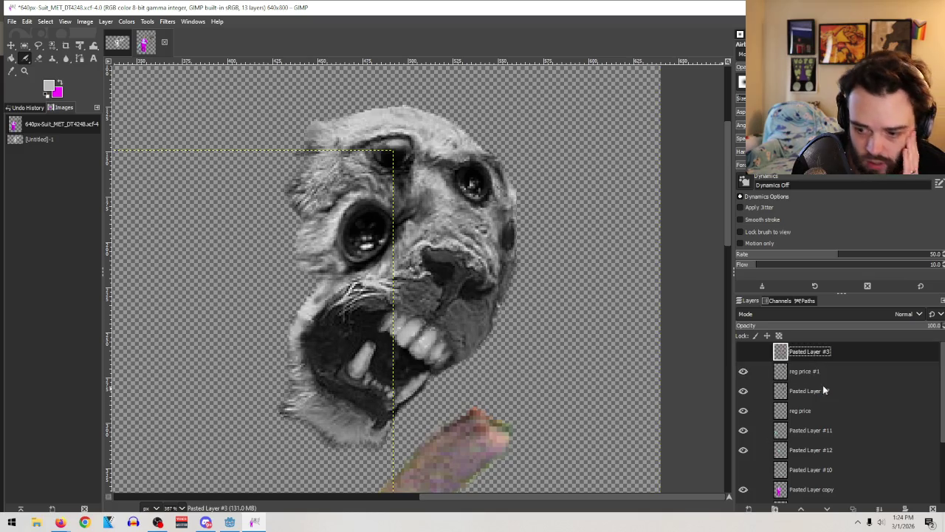
pyautogui.click(39, 59)
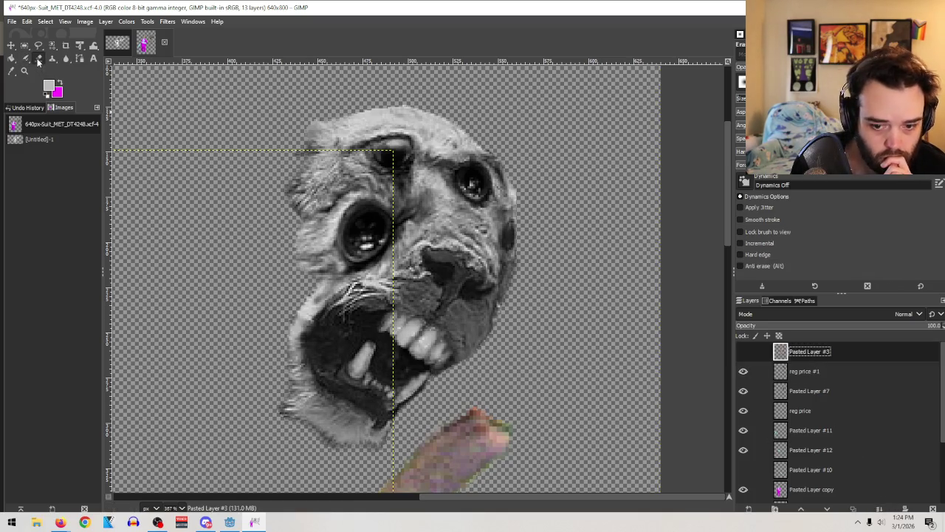
pyautogui.click(805, 375)
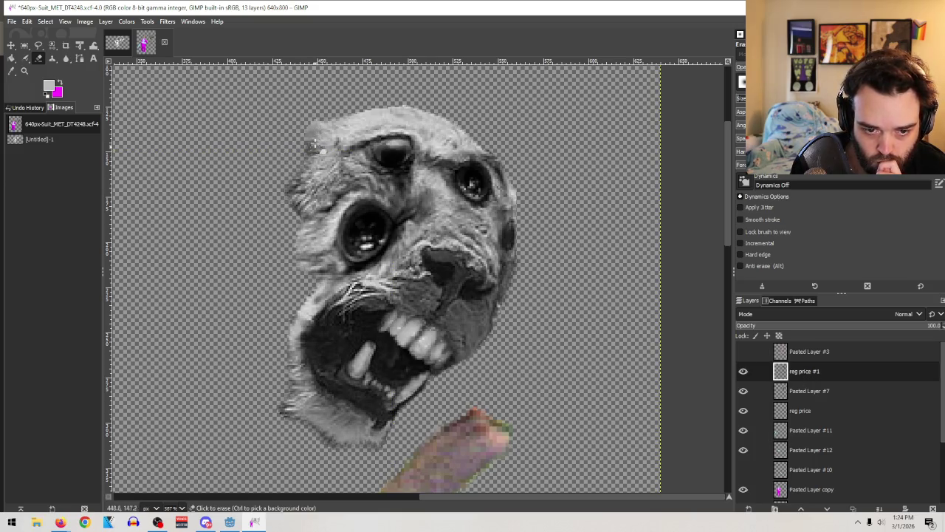
pyautogui.click(906, 509)
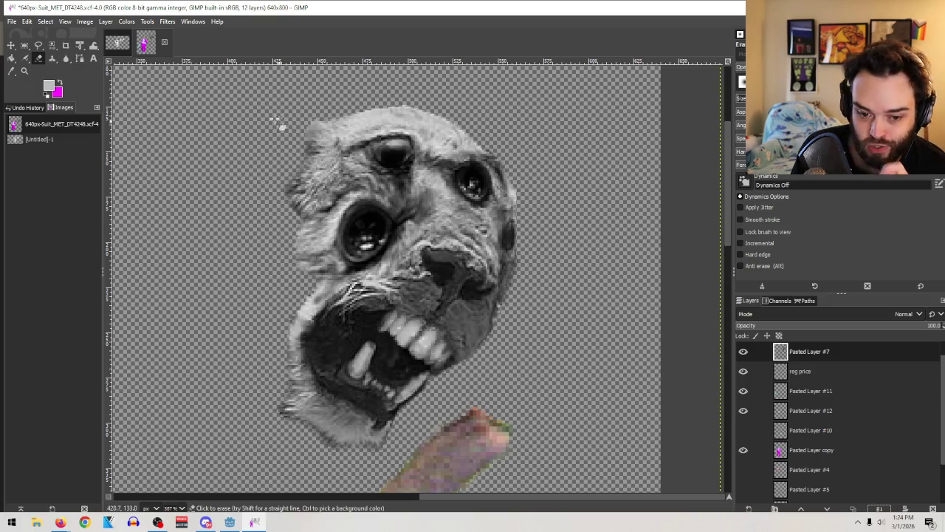
pyautogui.click(24, 70)
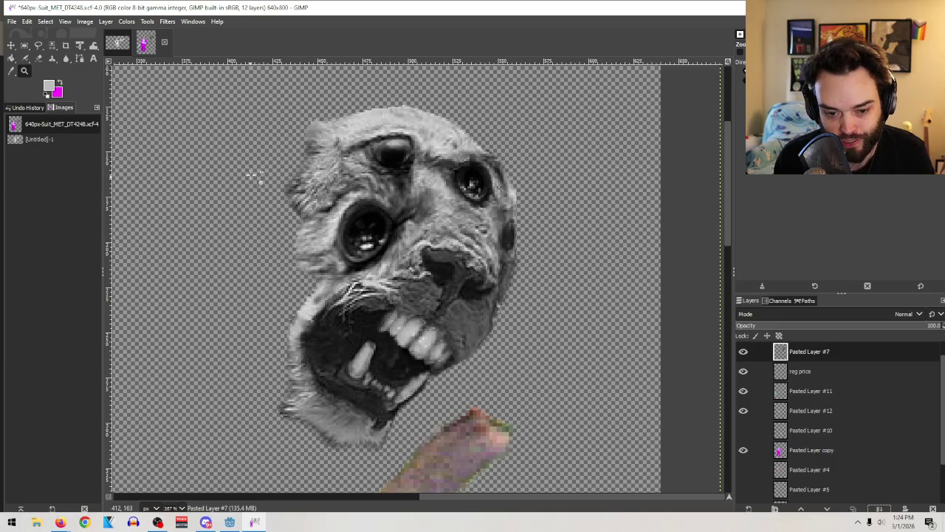
# Step: Zoom out to 100% and scroll to center the whole collage in view
pyautogui.keyDown('ctrl'); pyautogui.click(253, 173); pyautogui.keyUp('ctrl')
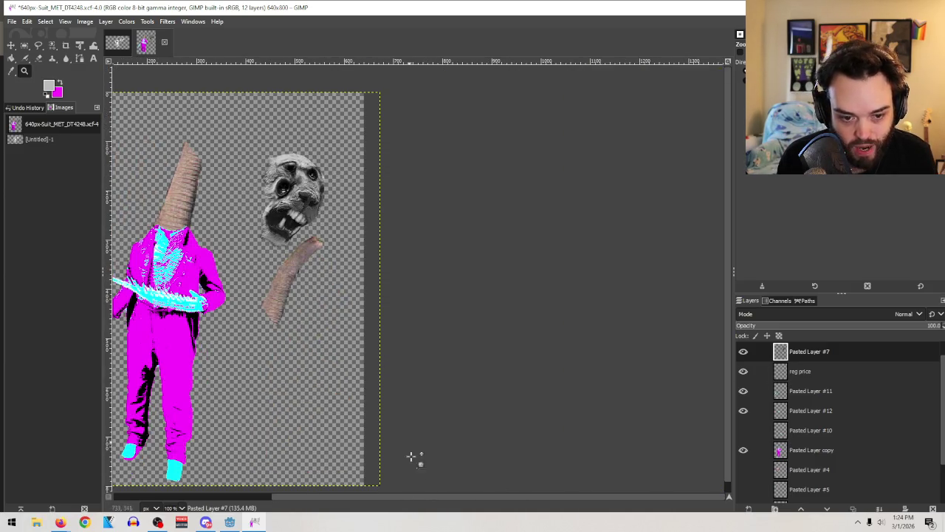
pyautogui.hscroll(-2, 313, 497)
pyautogui.hscroll(-1, 313, 497)
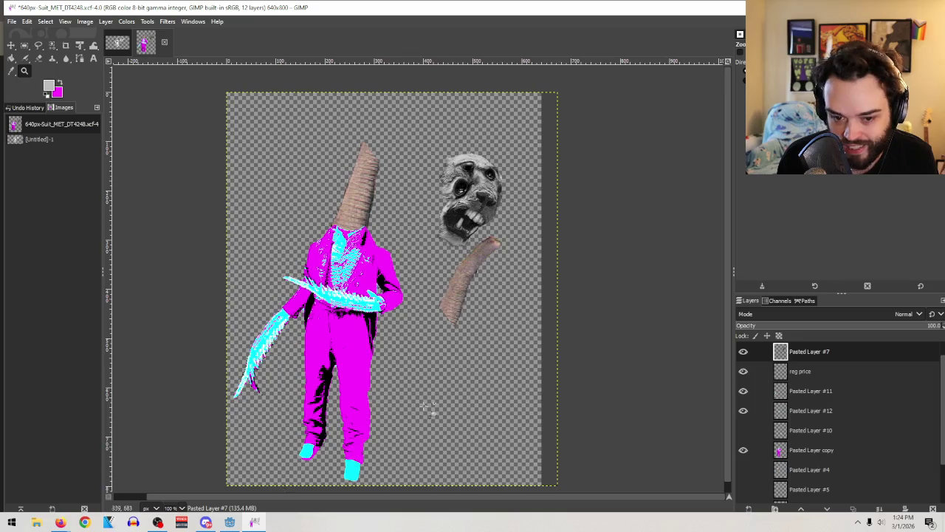
pyautogui.scroll(-1, 473, 321)
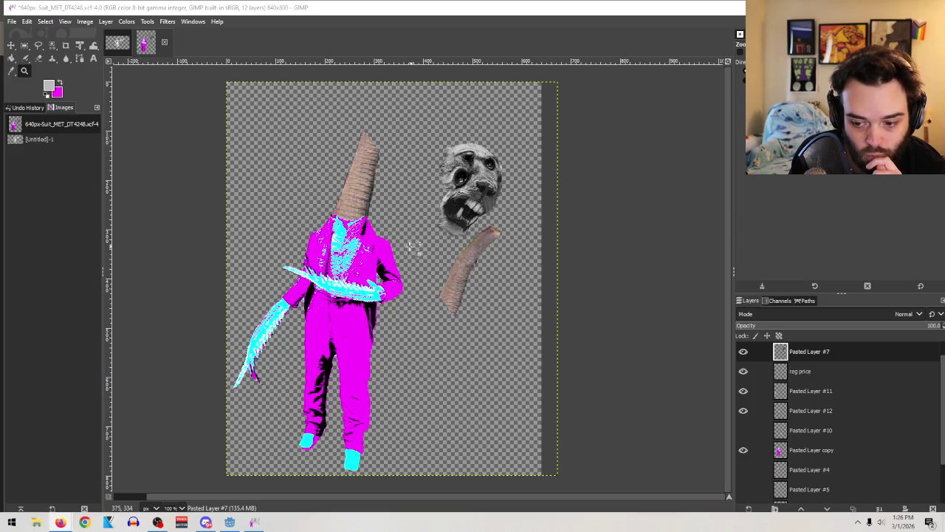
# Step: Nudge the grey animal face 14 px right and 12 px up with the Move tool
pyautogui.click(11, 45)
pyautogui.moveTo(470, 177); pyautogui.dragTo(481, 168)
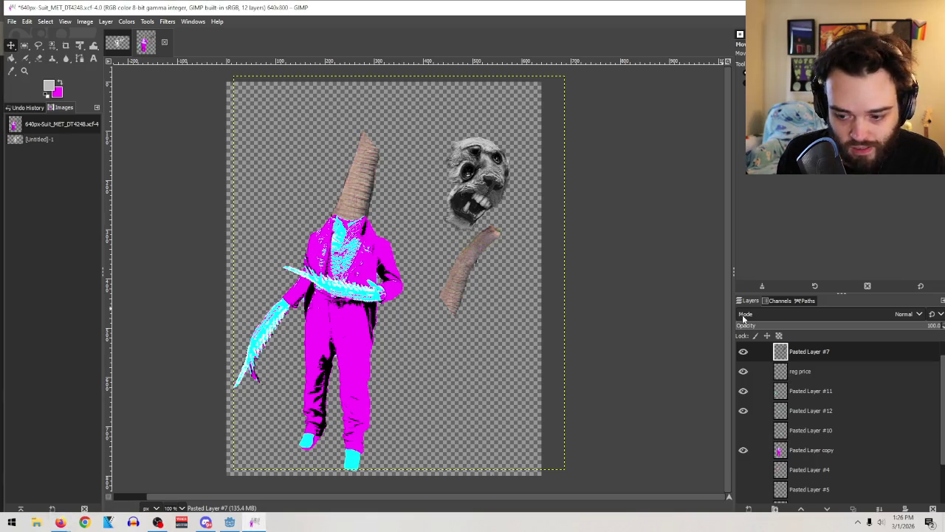
# Step: Duplicate Pasted Layer #7 as Pasted Layer #8 and hide the original
pyautogui.click(743, 352)
pyautogui.rightClick(817, 353)
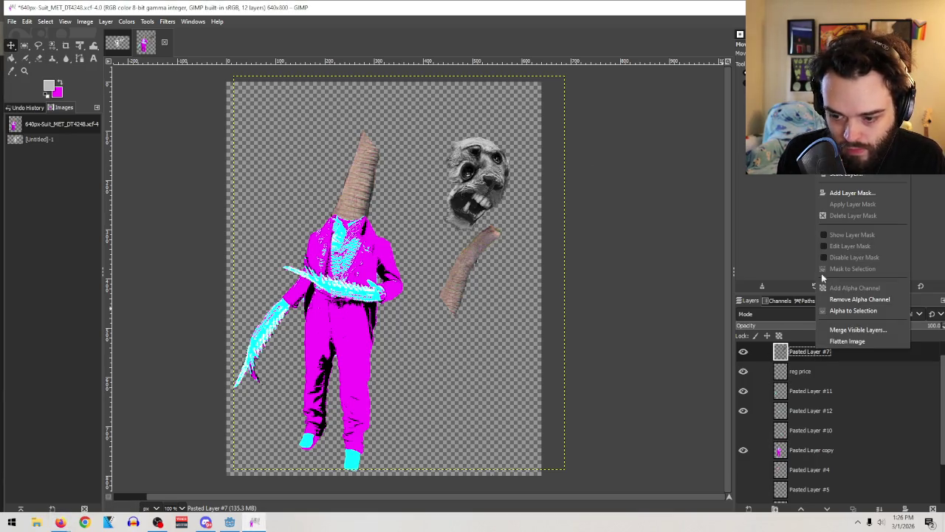
pyautogui.hotkey('ctrl', 'v')
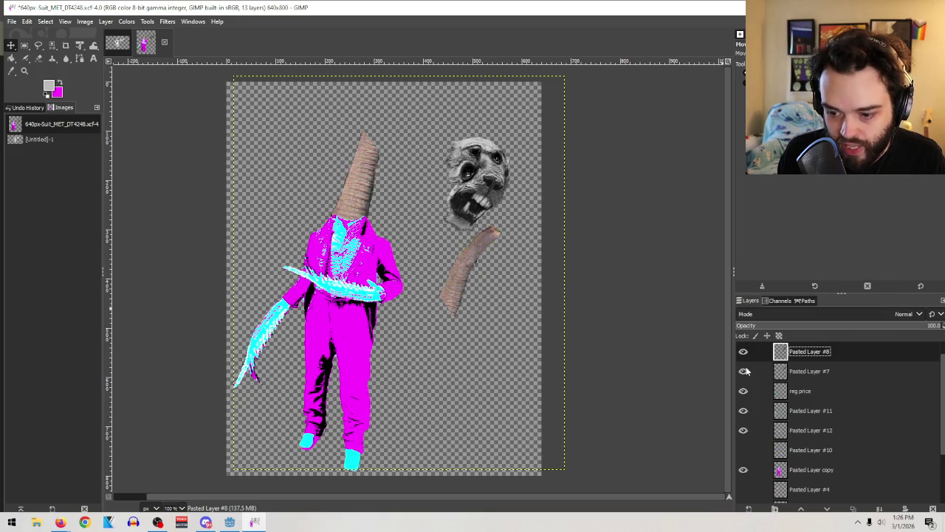
pyautogui.click(743, 370)
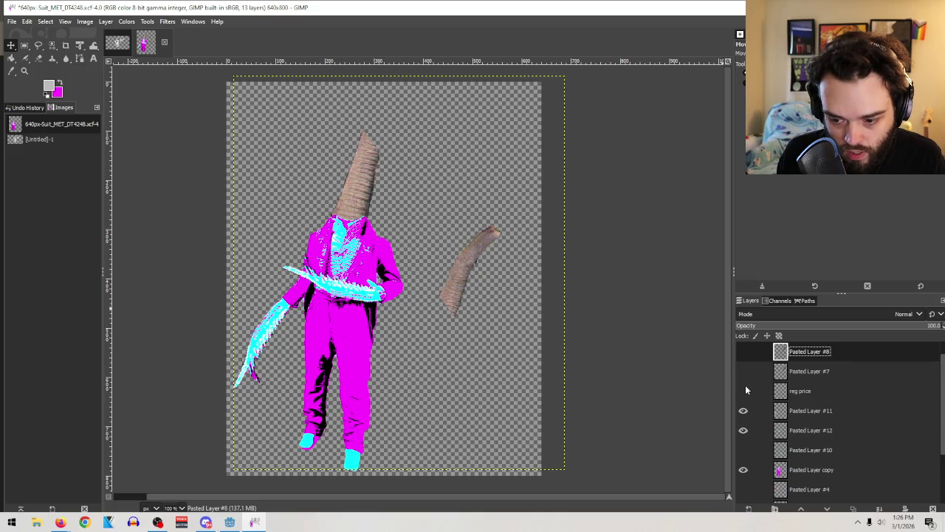
# Step: Delete the reg price layer and select the visible Pasted Layer #8 copy
pyautogui.click(743, 391)
pyautogui.click(780, 390)
pyautogui.click(932, 509)
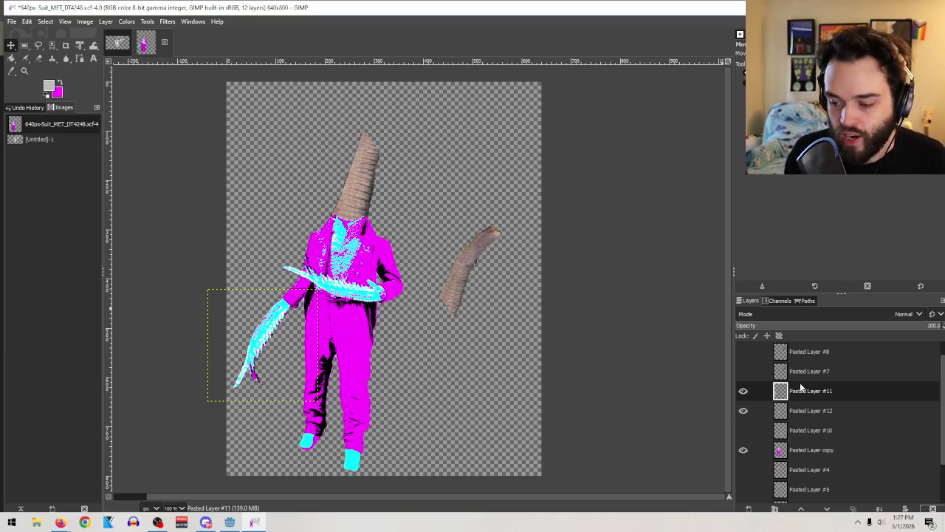
pyautogui.click(744, 352)
pyautogui.click(744, 352)
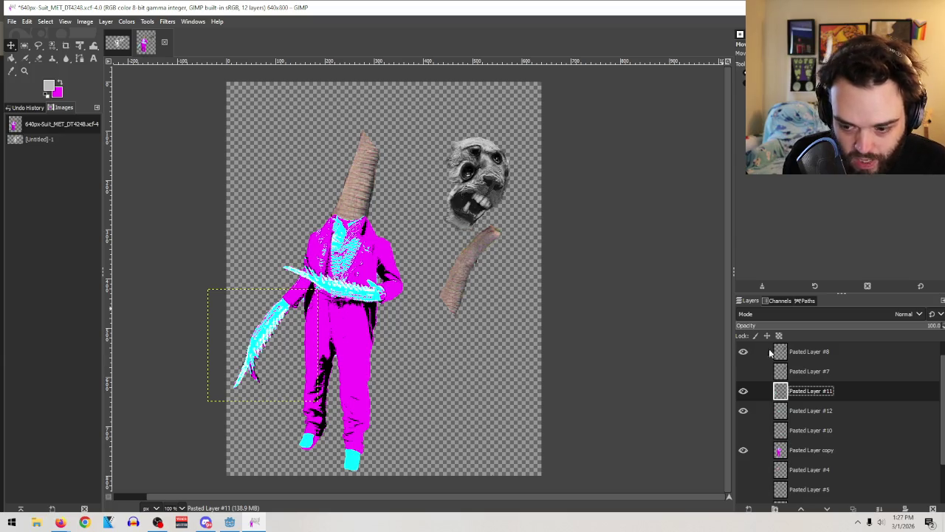
pyautogui.click(808, 352)
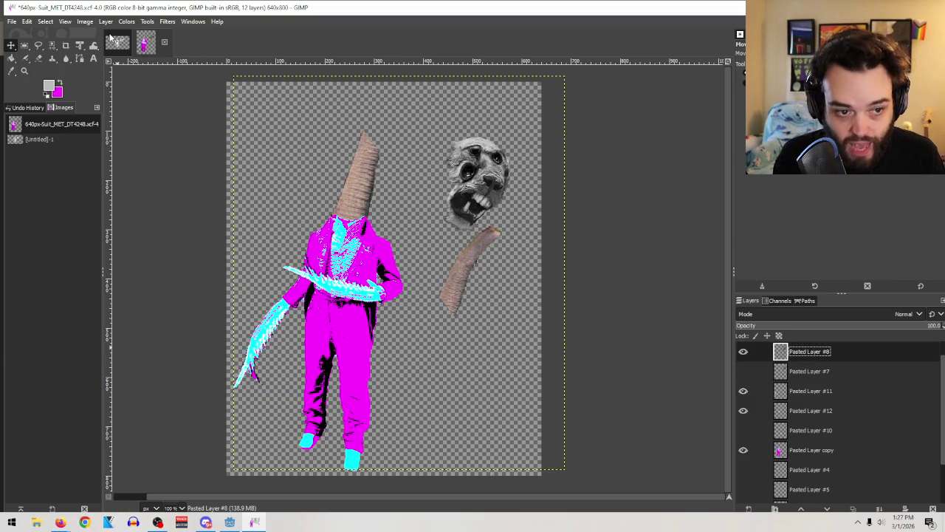
pyautogui.click(126, 22)
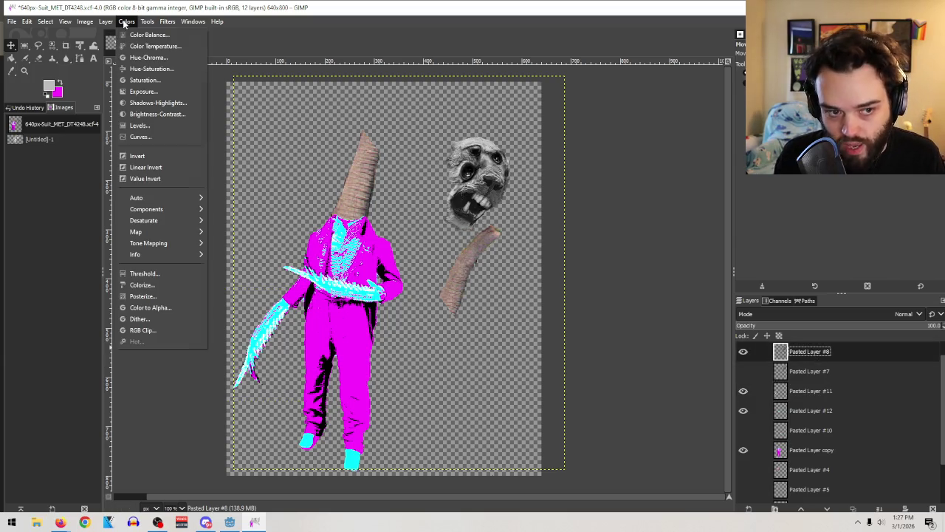
# Step: Posterize the Pasted Layer #8 face copy to stark black and white, then hide it
pyautogui.click(167, 297)
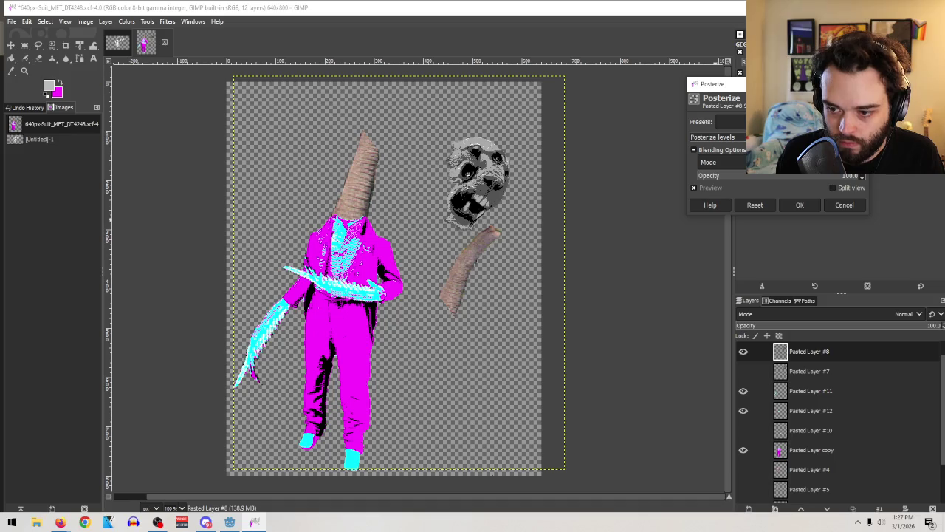
pyautogui.press('Up')
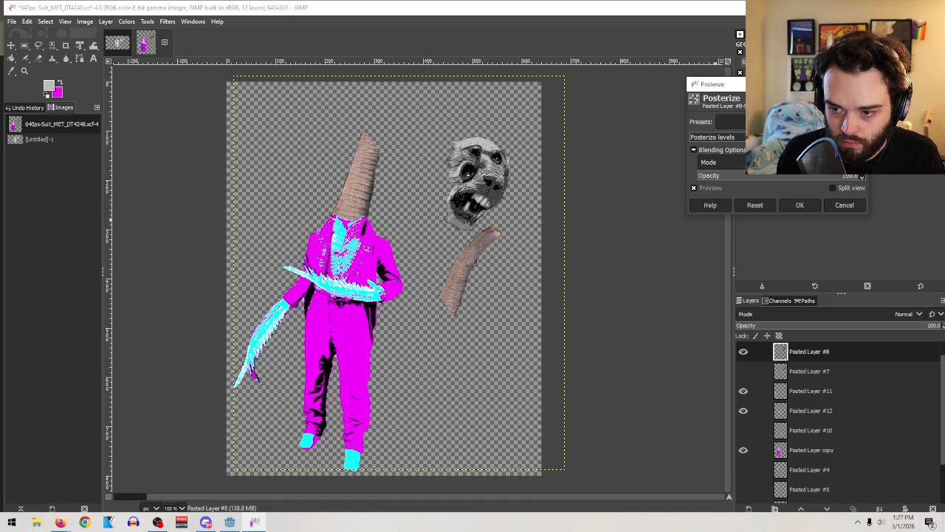
pyautogui.press('Down')
pyautogui.press('Down')
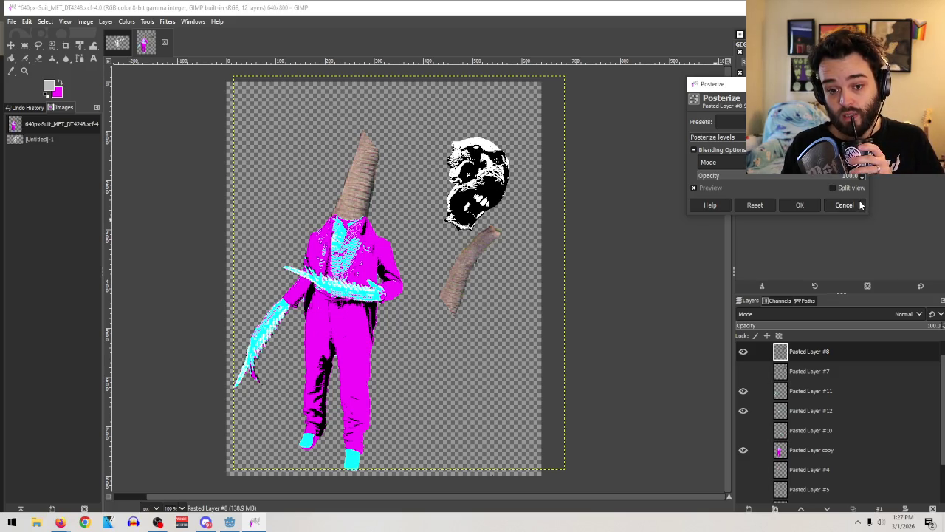
pyautogui.click(802, 207)
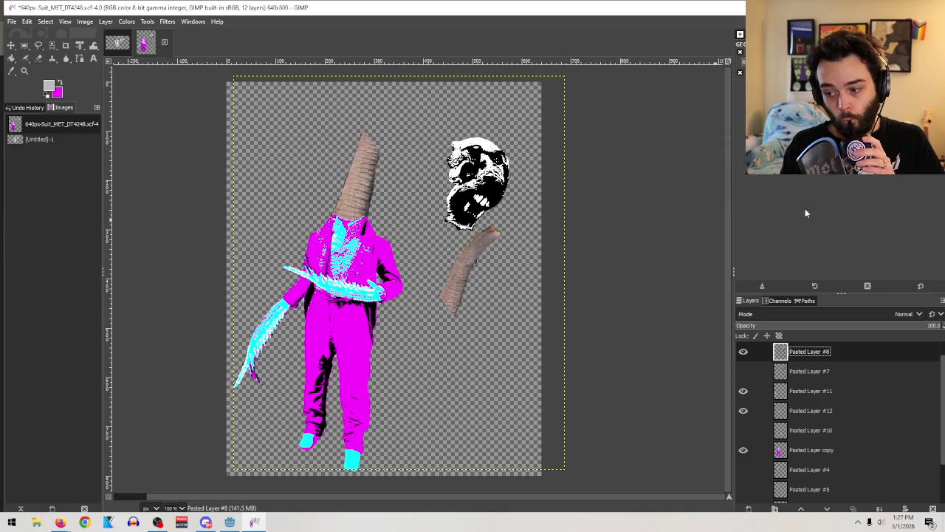
pyautogui.click(743, 352)
# Step: Show Pasted Layer #7 and duplicate it as Pasted Layer #9
pyautogui.click(744, 371)
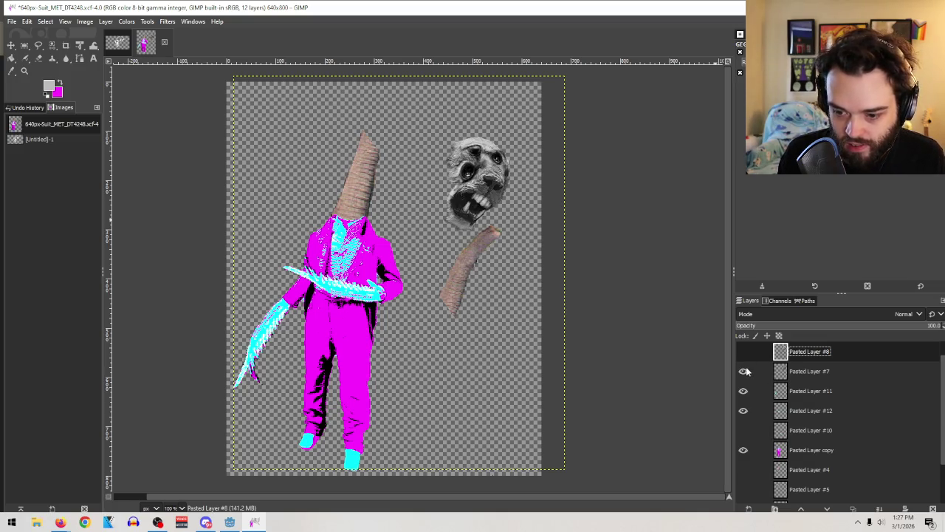
pyautogui.rightClick(820, 371)
pyautogui.click(857, 148)
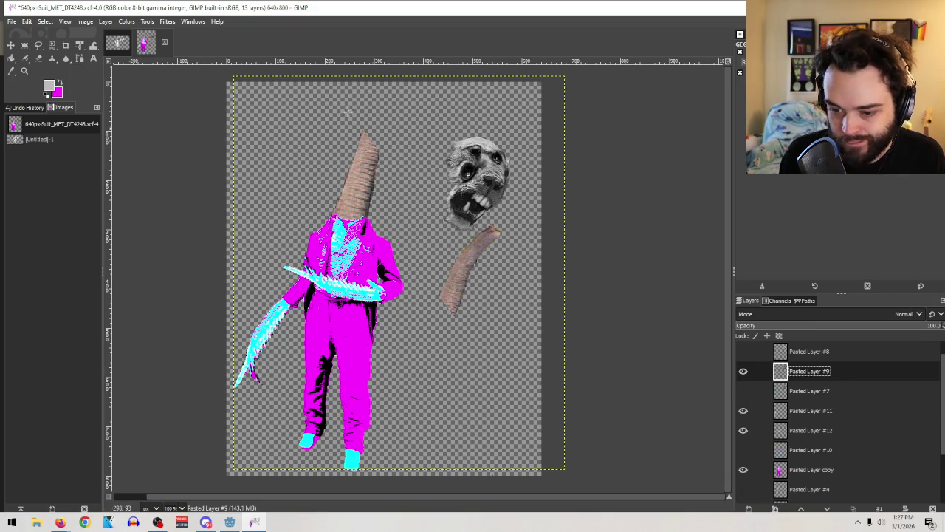
# Step: Posterize Pasted Layer #9 with softer grey levels and show the black-and-white #8 copy again
pyautogui.click(126, 21)
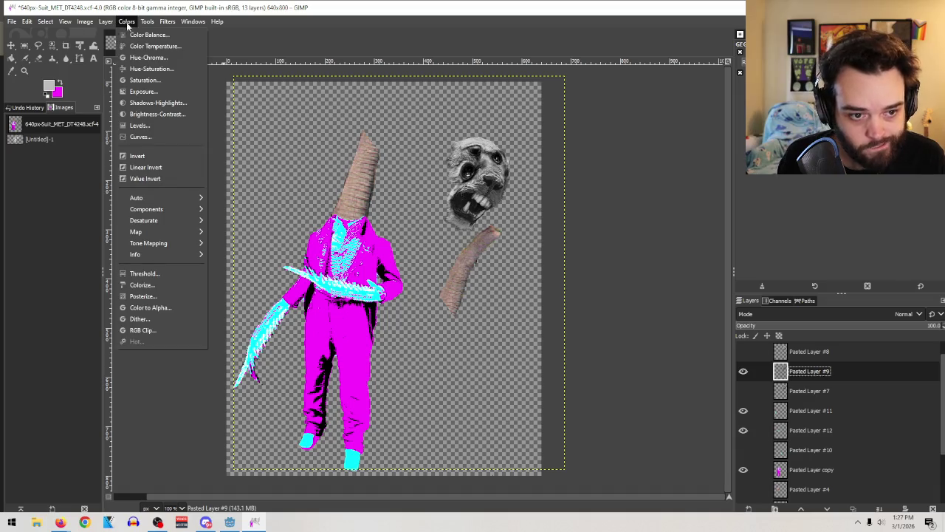
pyautogui.click(175, 299)
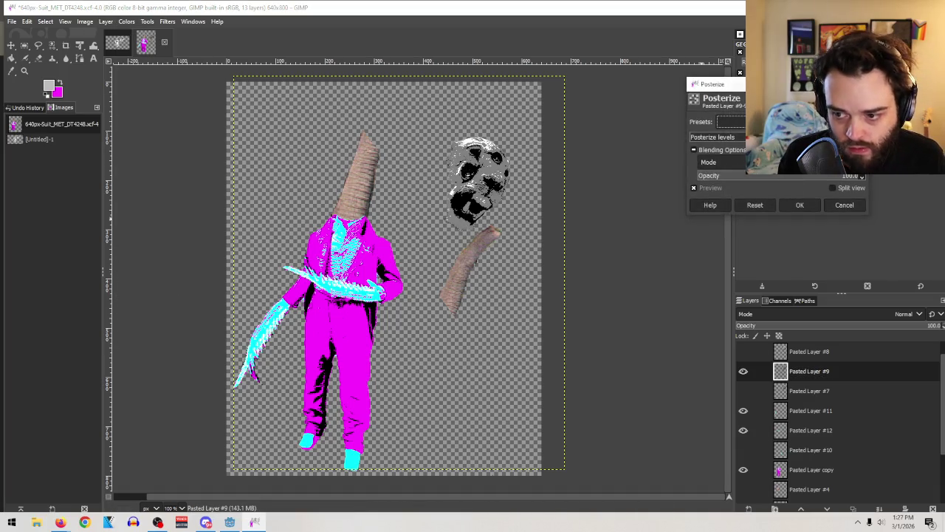
pyautogui.press('Up')
pyautogui.press('Up')
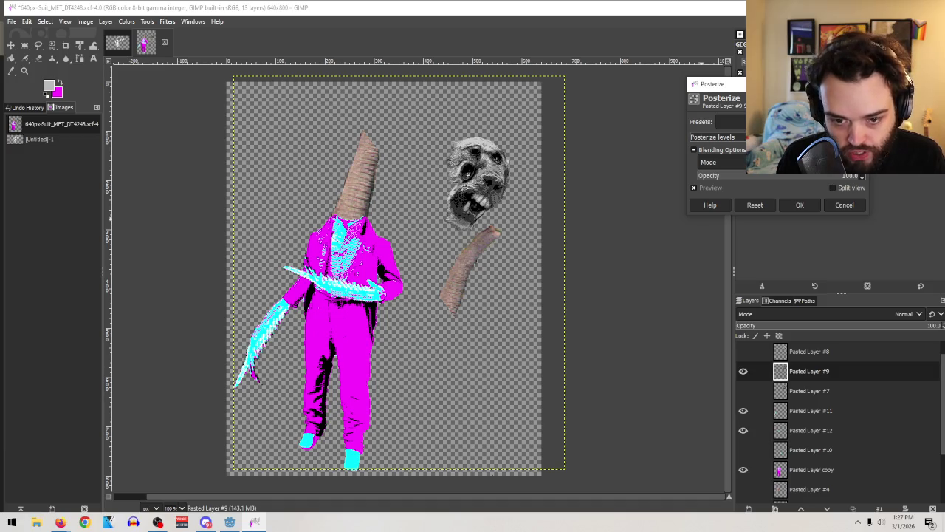
pyautogui.press('Down')
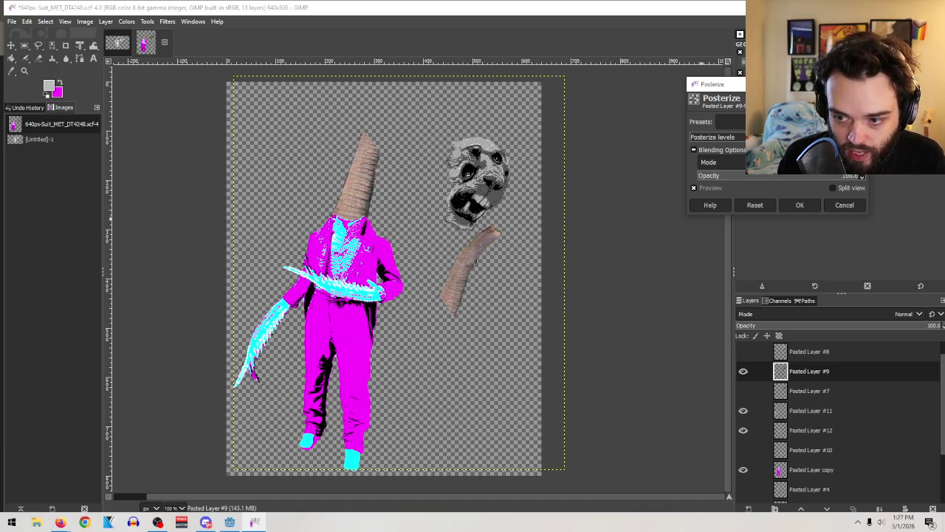
pyautogui.click(804, 205)
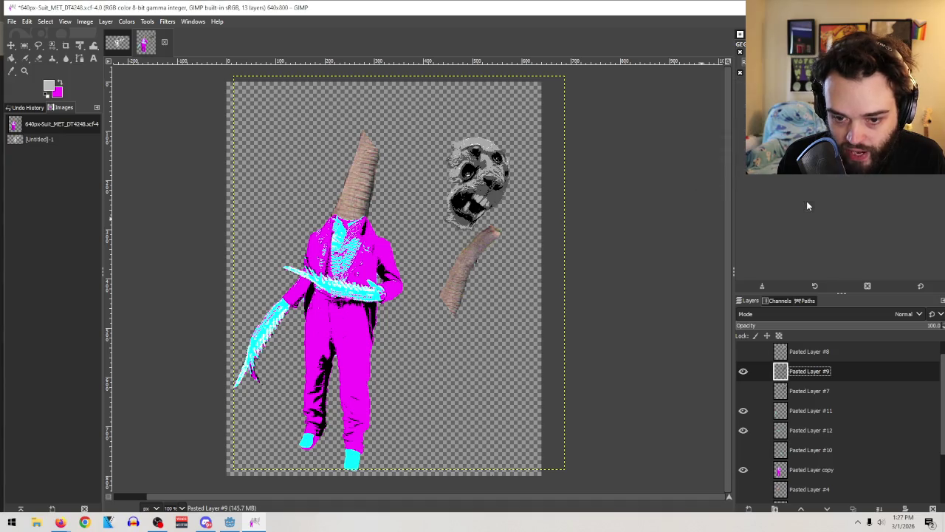
pyautogui.click(743, 352)
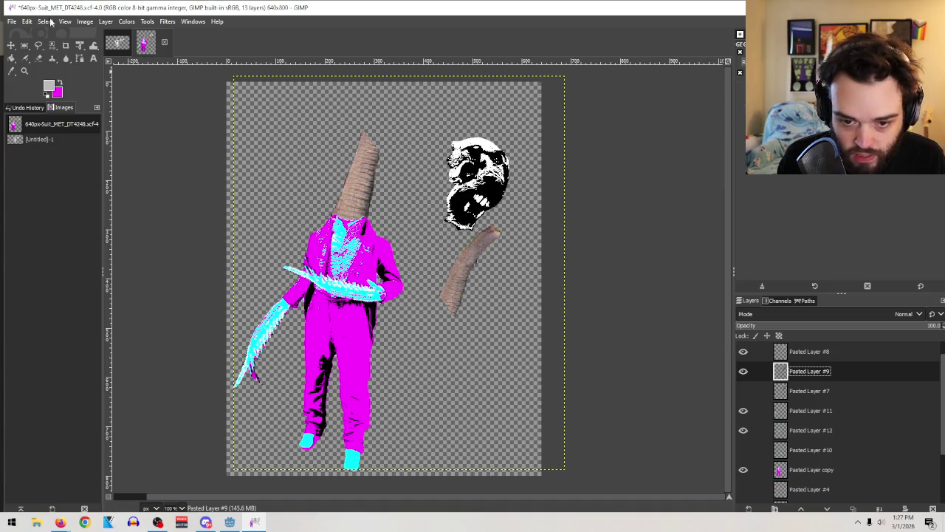
# Step: Delete the colour-selected white areas from Pasted Layer #8
pyautogui.click(53, 45)
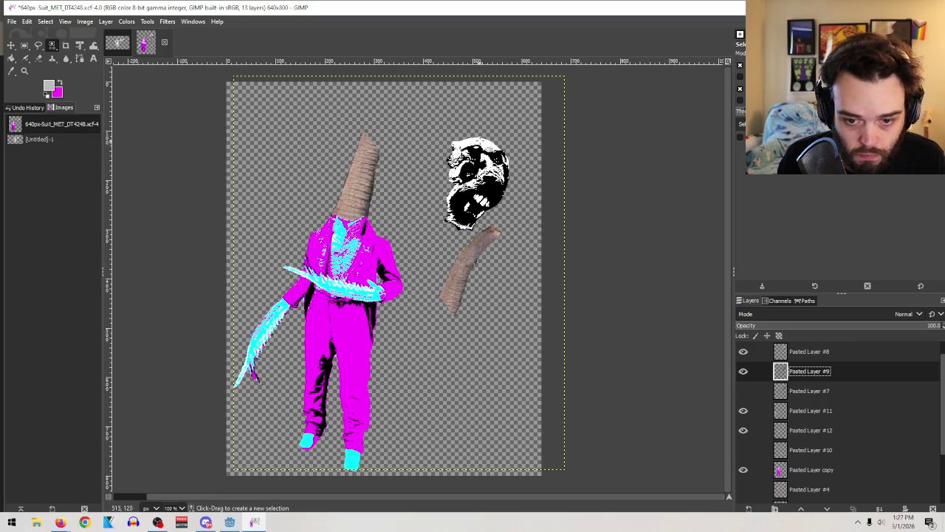
pyautogui.click(809, 351)
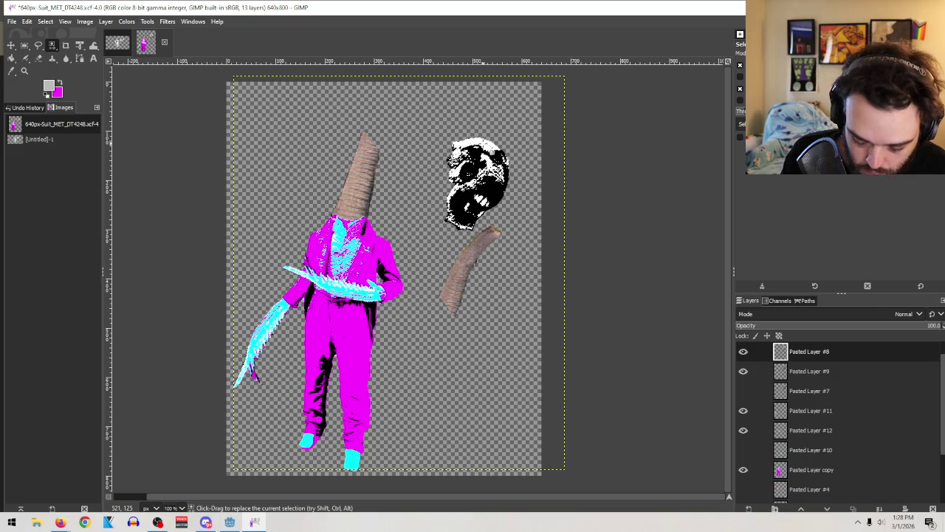
pyautogui.press('Delete')
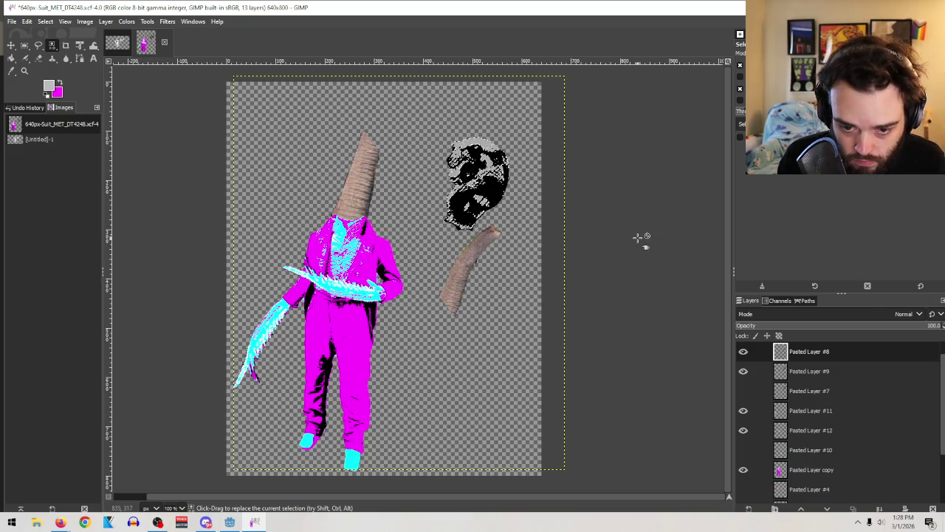
# Step: Set Rectangle Select to subtract mode and zoom in on the animal head
pyautogui.click(24, 46)
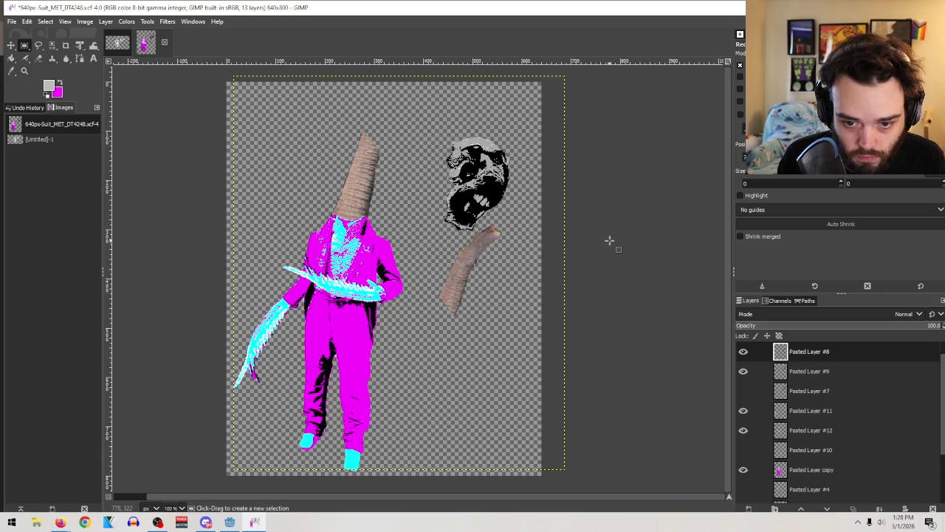
pyautogui.press('ctrl')
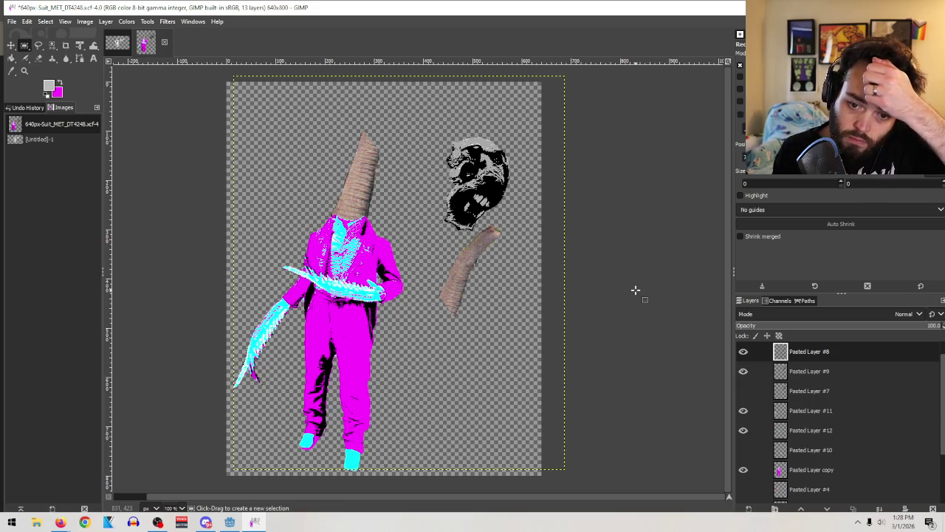
pyautogui.press('ctrl')
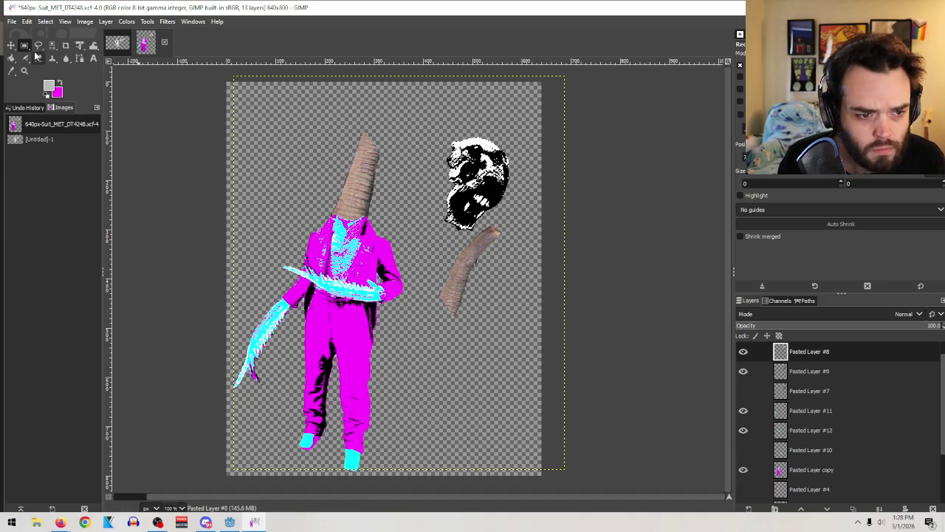
pyautogui.click(24, 71)
pyautogui.moveTo(380, 88); pyautogui.dragTo(559, 289)
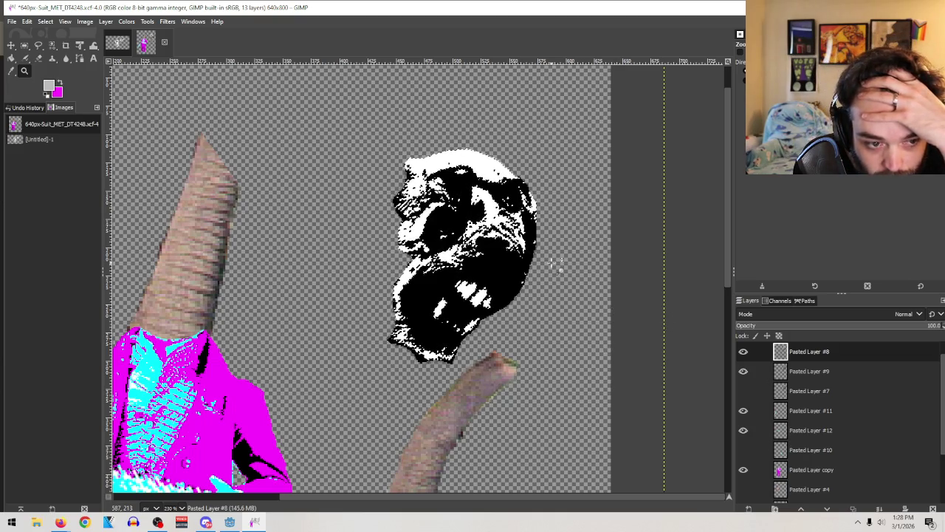
# Step: Paste the head as new layer Pasted Layer #1, trial its opacity, then hide it
pyautogui.hotkey('ctrl', 'v')
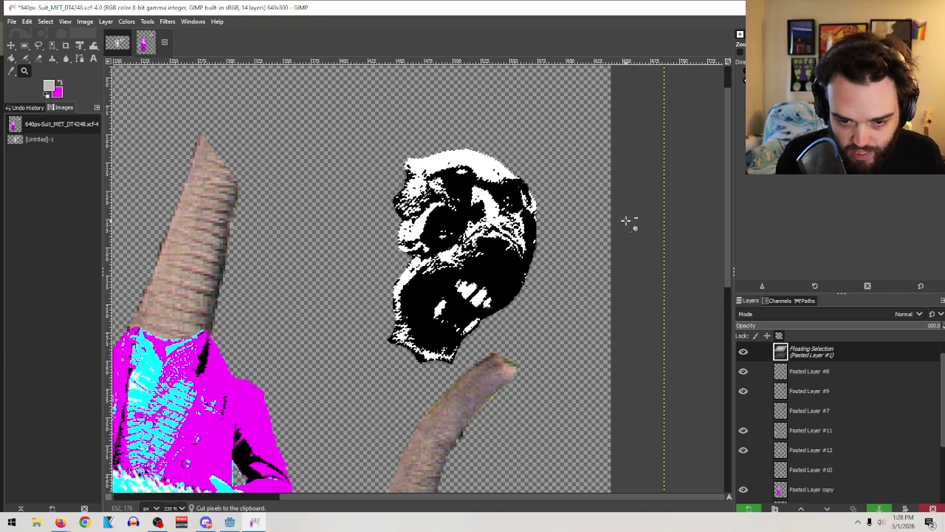
pyautogui.click(752, 509)
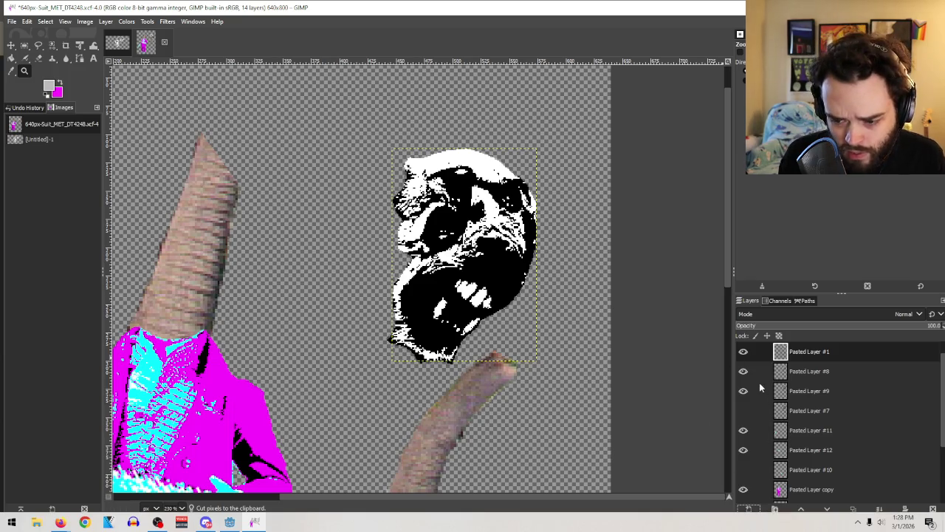
pyautogui.moveTo(868, 328); pyautogui.dragTo(818, 325)
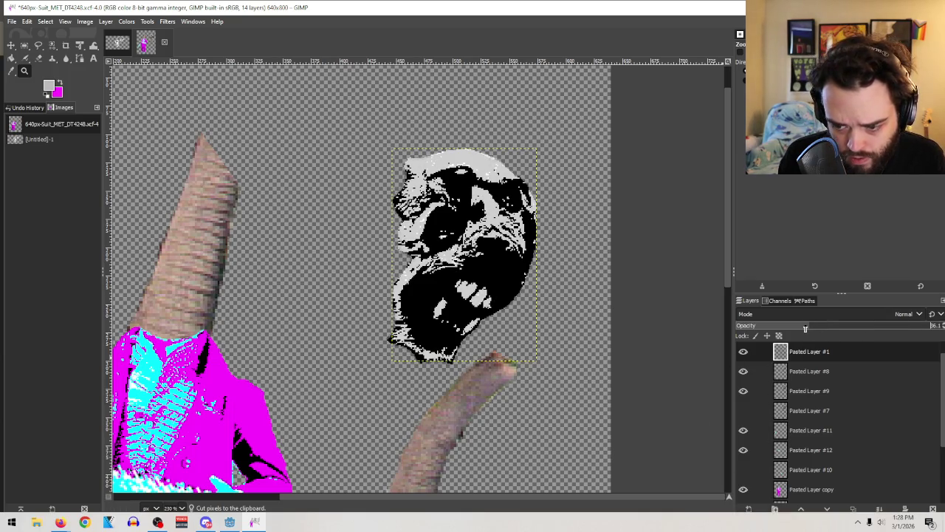
pyautogui.moveTo(729, 327); pyautogui.dragTo(653, 330)
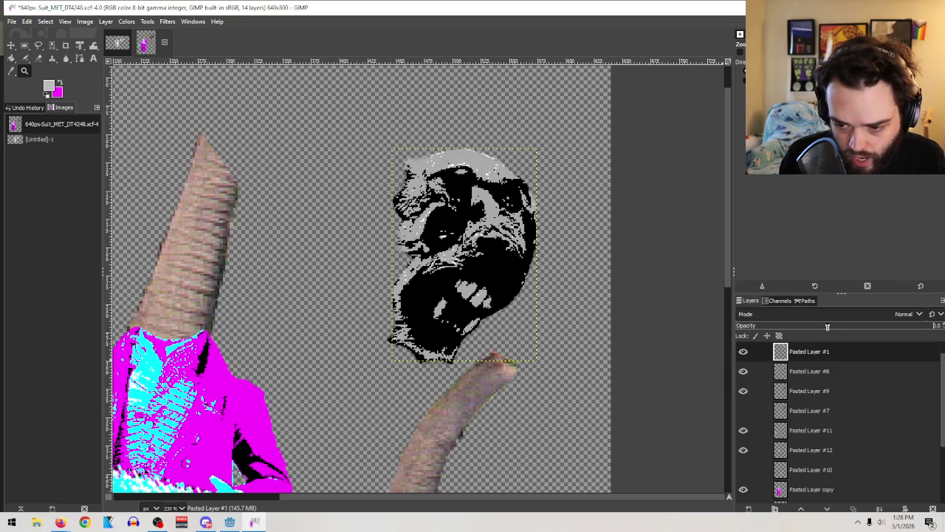
pyautogui.moveTo(827, 326); pyautogui.dragTo(944, 326)
pyautogui.click(744, 351)
# Step: Compare Pasted Layer #8 shown and hidden, trial its opacity, and return it to 100
pyautogui.click(744, 371)
pyautogui.click(745, 374)
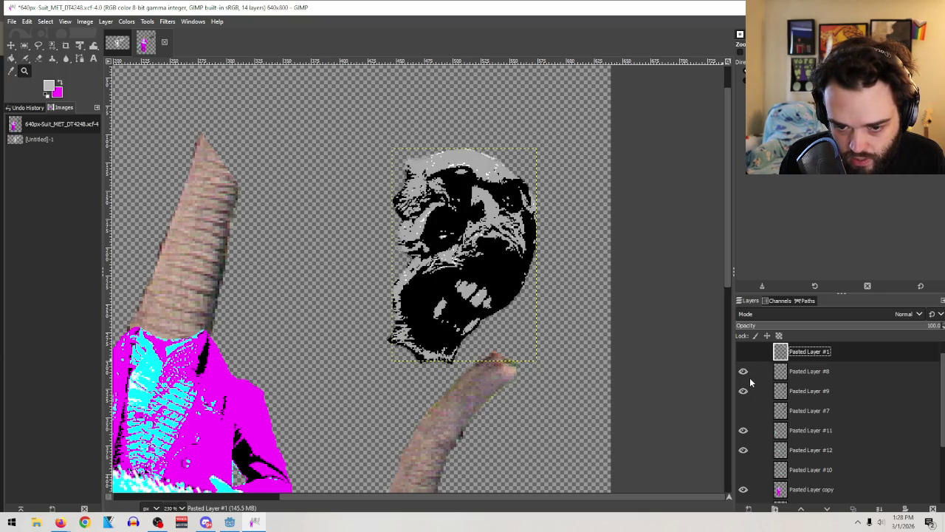
pyautogui.click(854, 371)
pyautogui.click(881, 327)
pyautogui.moveTo(863, 327); pyautogui.dragTo(845, 327)
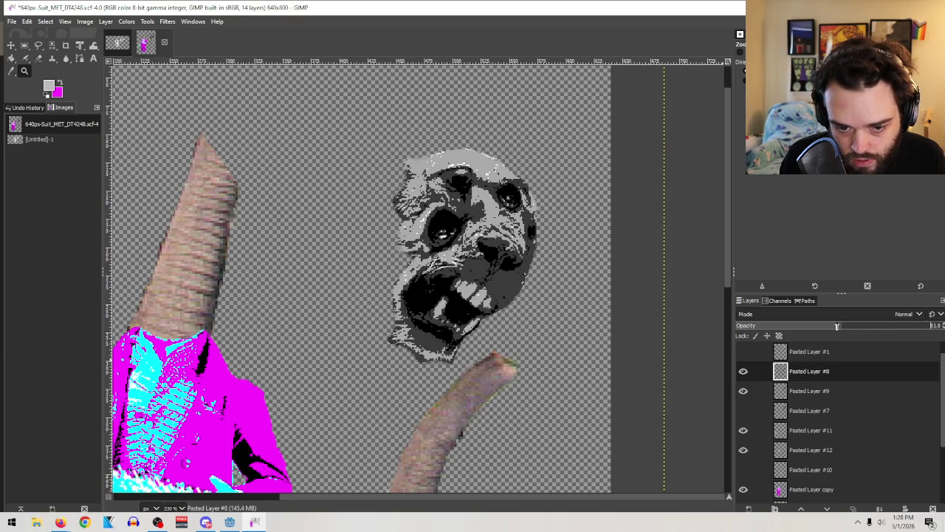
pyautogui.moveTo(833, 327); pyautogui.dragTo(938, 327)
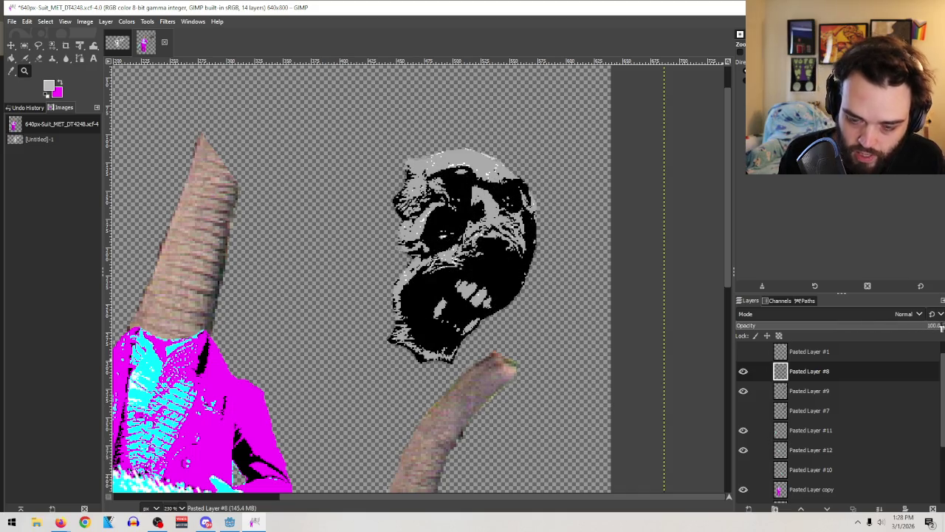
pyautogui.click(825, 325)
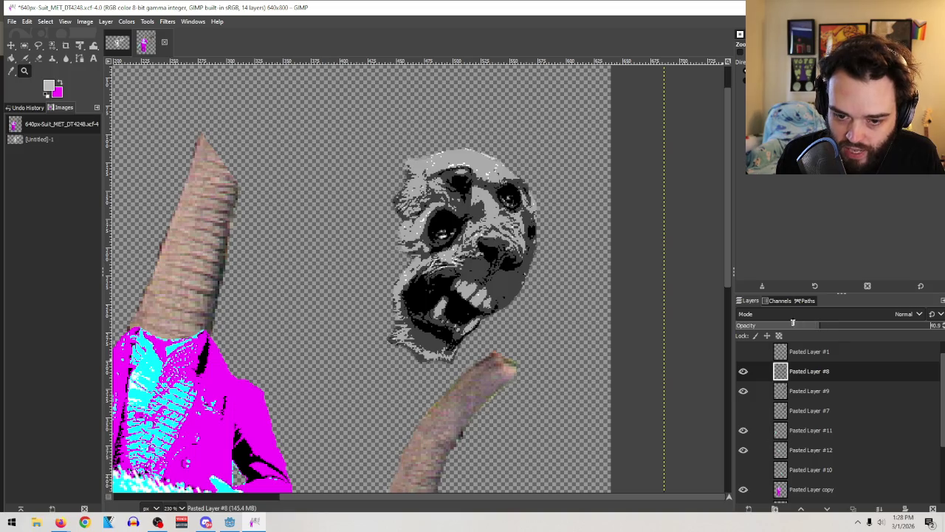
pyautogui.moveTo(863, 326); pyautogui.dragTo(938, 326)
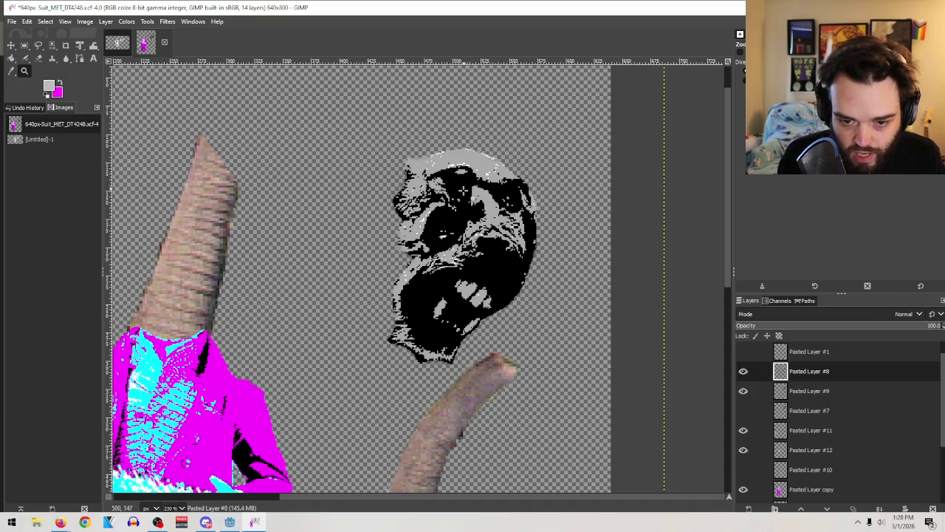
pyautogui.click(744, 352)
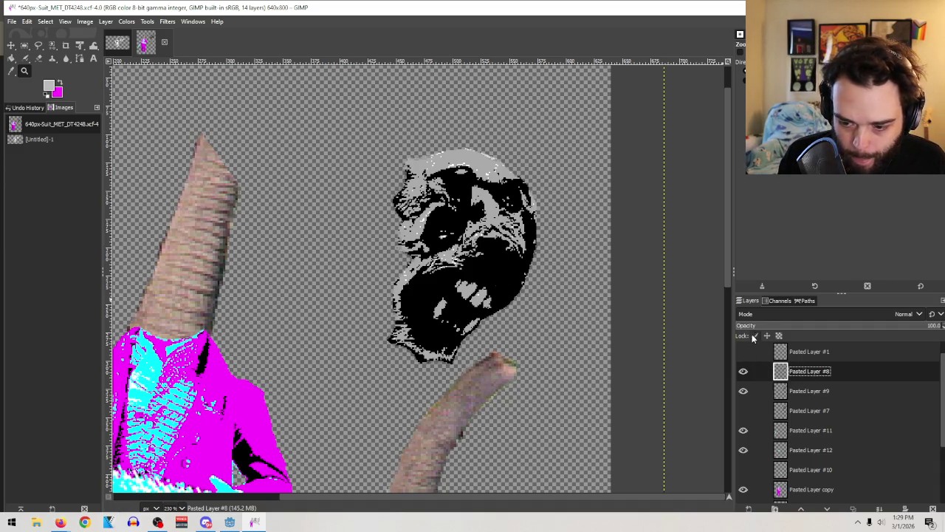
pyautogui.click(749, 509)
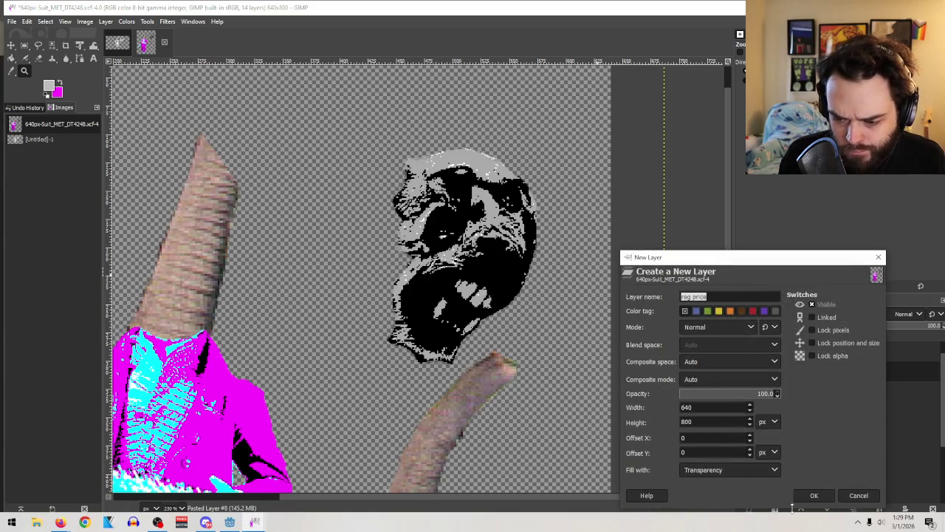
# Step: Create the transparent 'reg price' layer and select the Airbrush tool
pyautogui.click(811, 499)
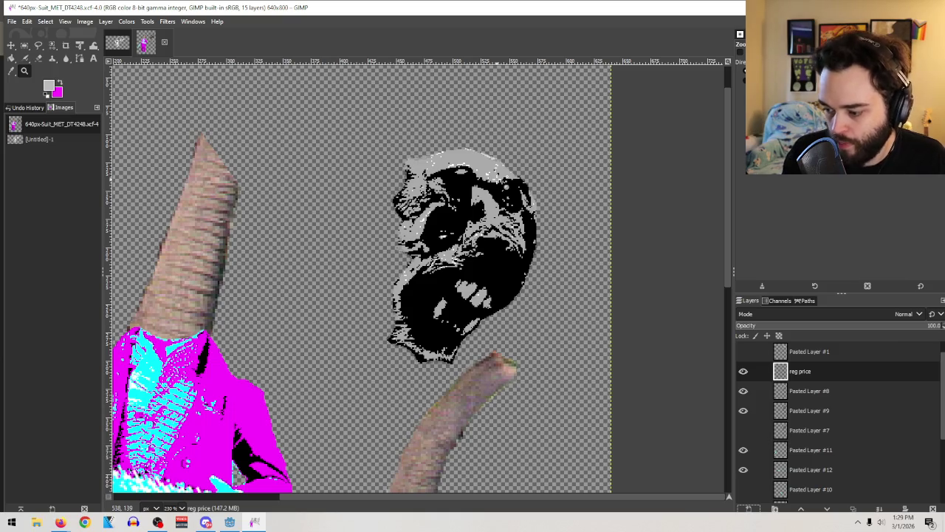
pyautogui.click(25, 62)
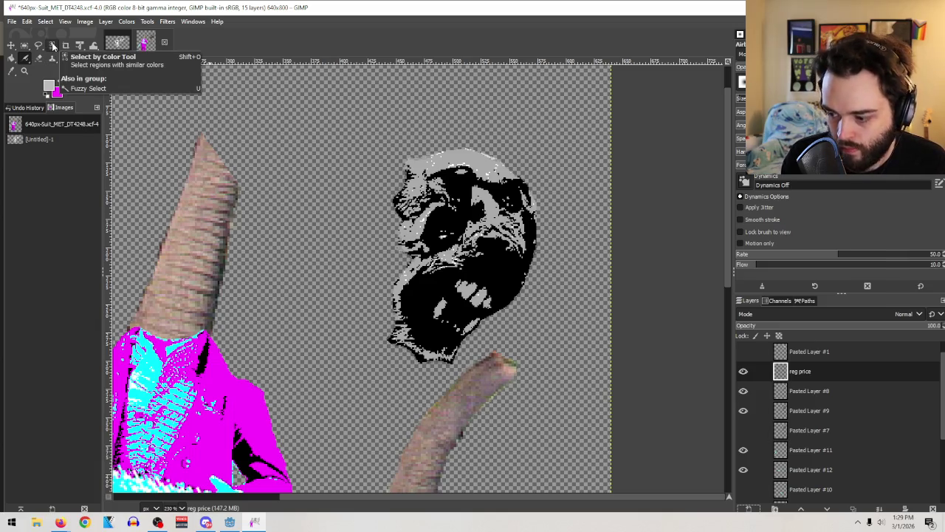
pyautogui.click(49, 86)
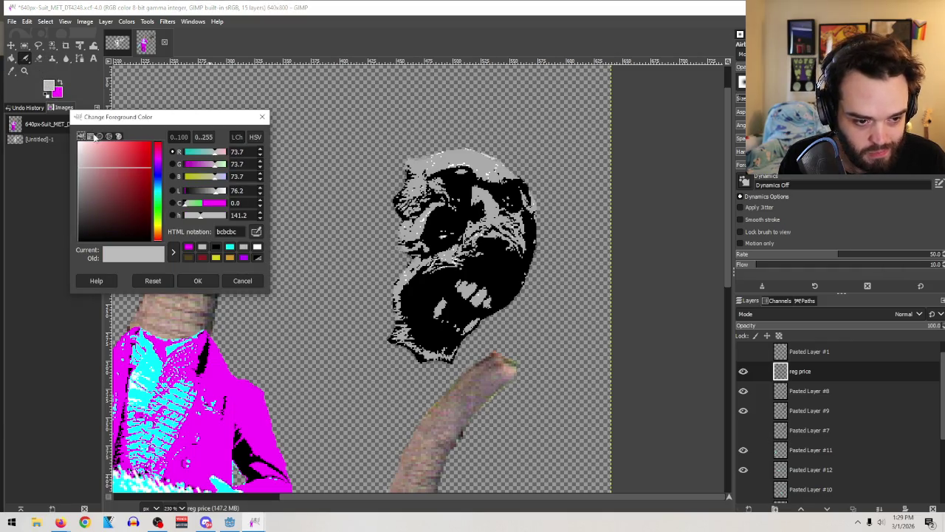
# Step: Set the foreground to white ffffff, choose the Pencil, and zoom in on the fanged face
pyautogui.click(79, 143)
pyautogui.click(198, 280)
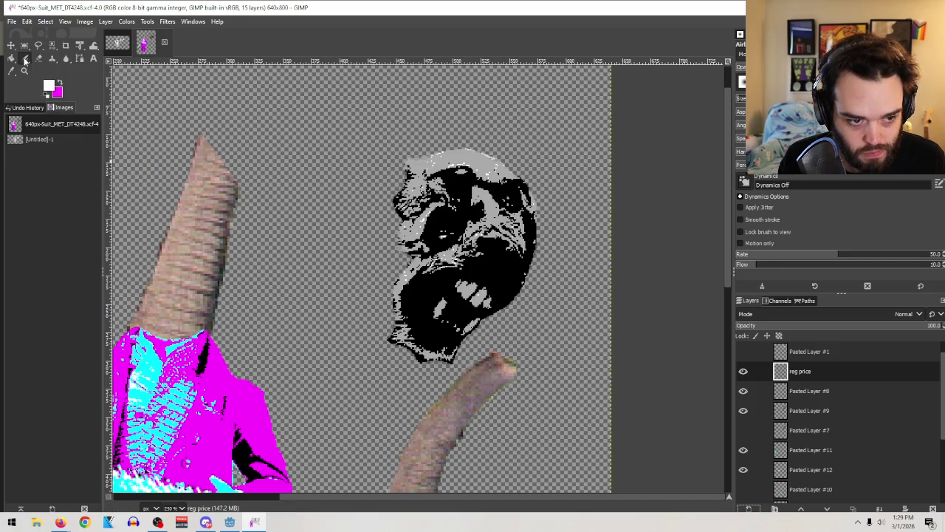
pyautogui.click(24, 58)
pyautogui.click(62, 72)
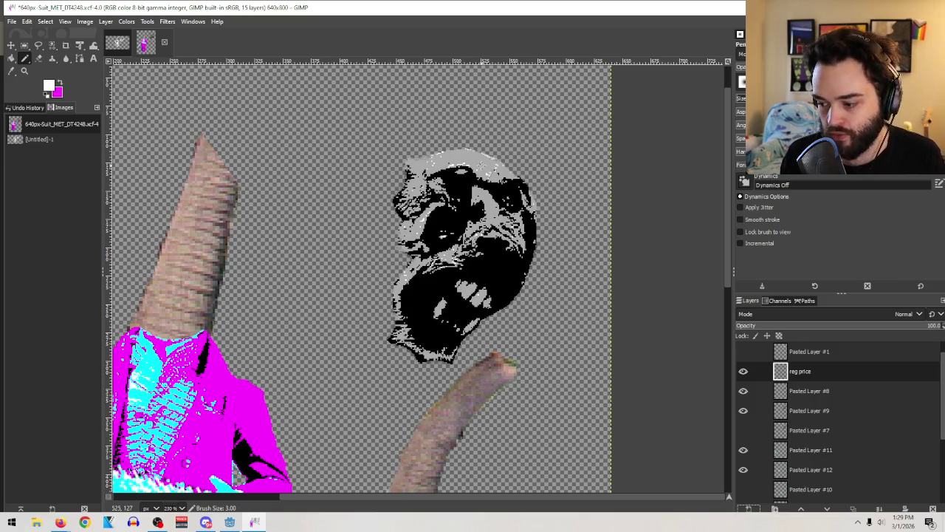
pyautogui.press('z')
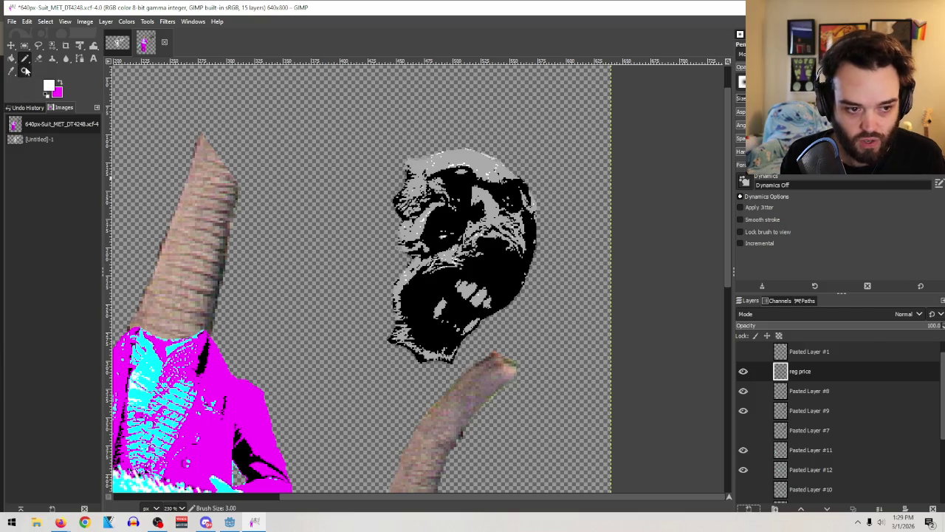
pyautogui.moveTo(303, 127); pyautogui.dragTo(533, 381)
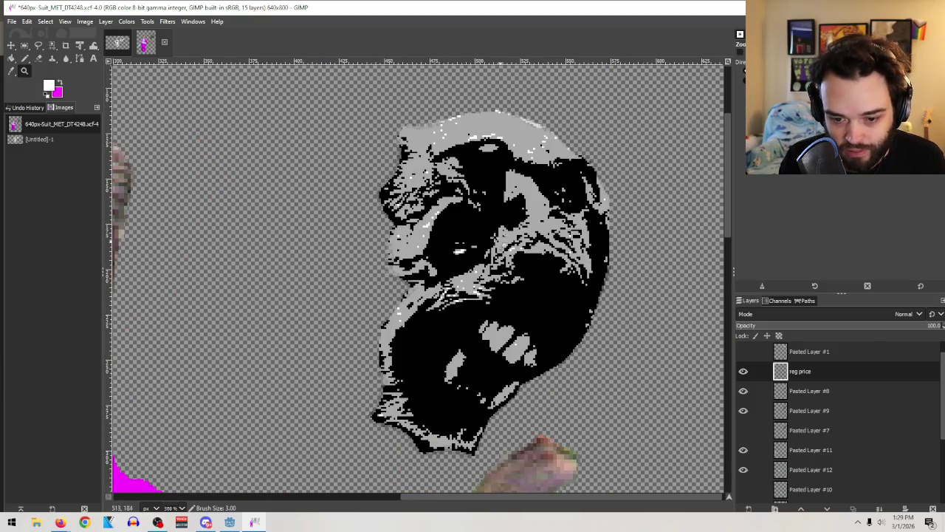
pyautogui.click(25, 58)
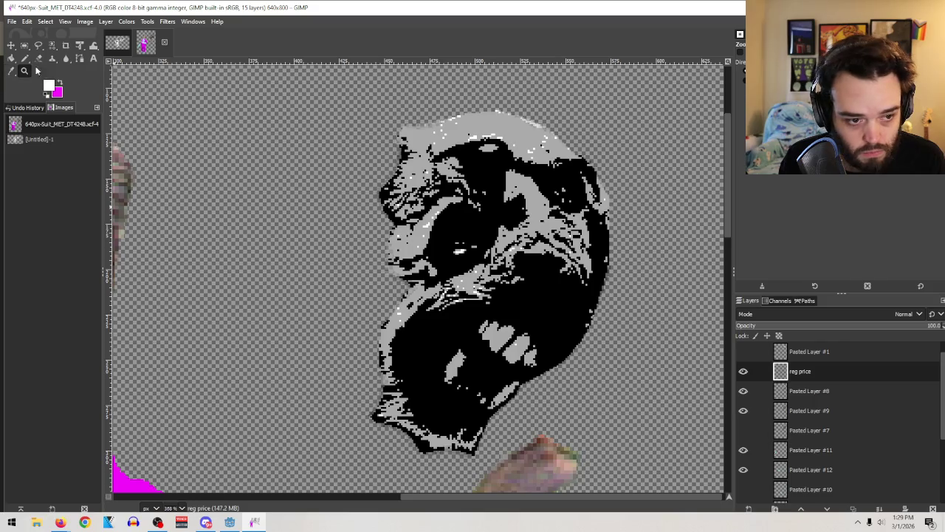